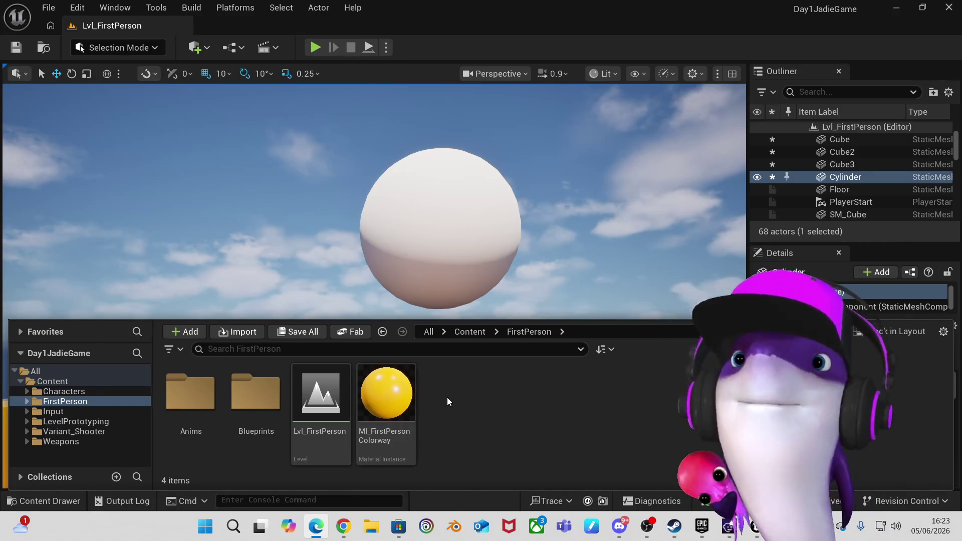
Open Content > FirstPerson > Blueprints to list the four BP_FirstPerson assets.
{"action": "double_click", "coordinate": [253, 400]}
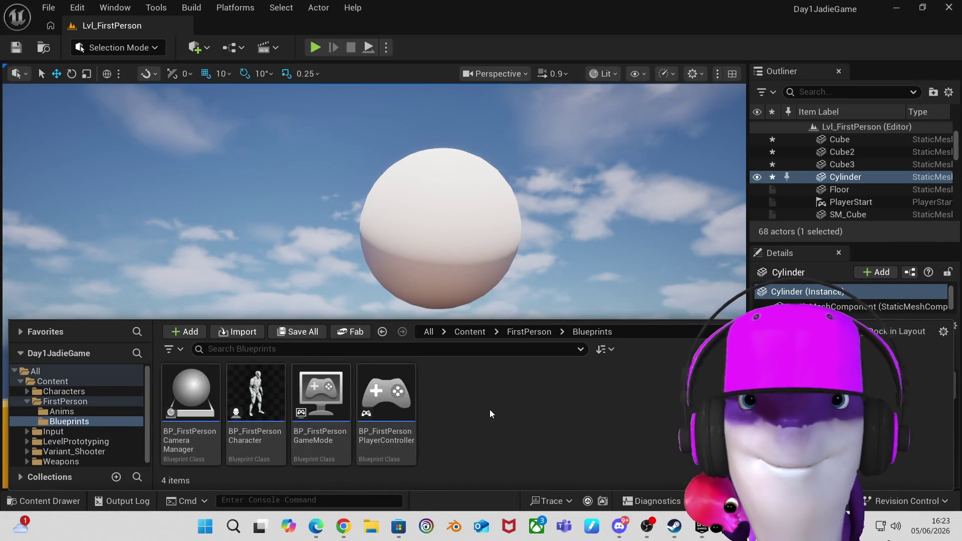
{"action": "scroll", "coordinate": [574, 188], "scroll_direction": "down", "scroll_amount": 3}
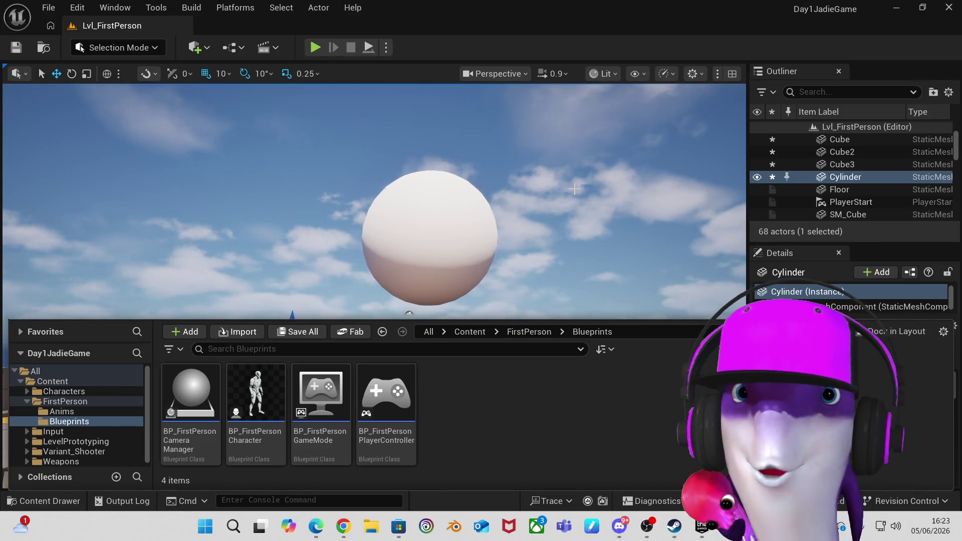
{"action": "scroll", "coordinate": [575, 188], "scroll_direction": "down", "scroll_amount": 5}
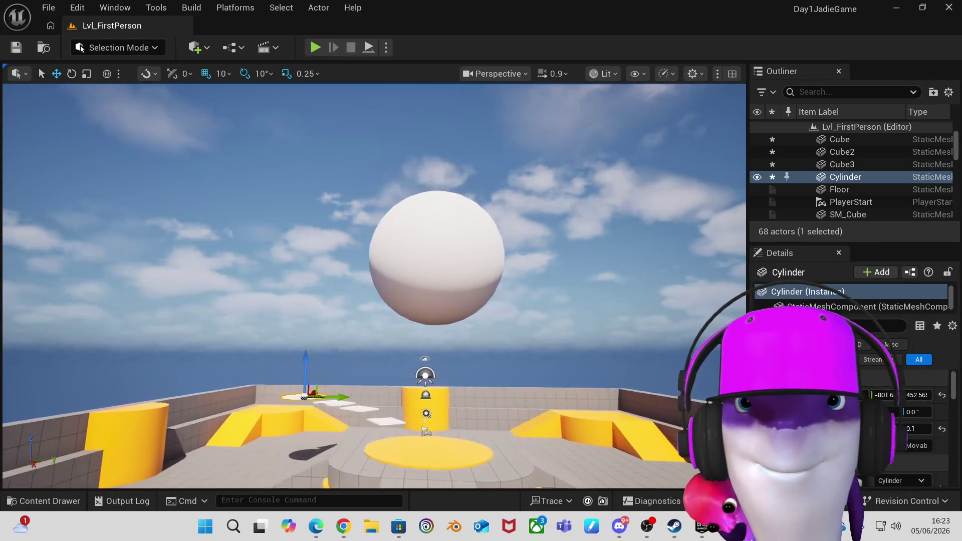
{"action": "key", "text": "a"}
{"action": "left_click", "coordinate": [49, 501]}
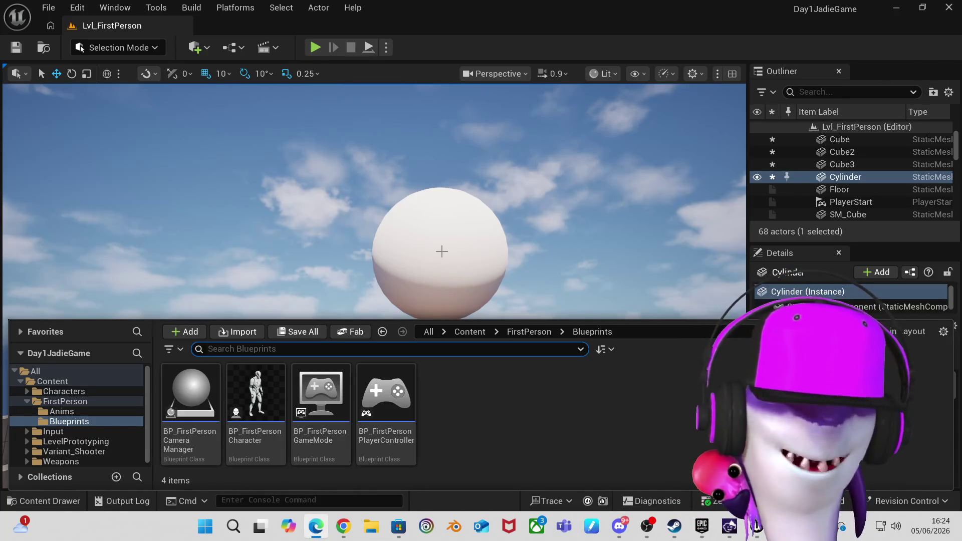
{"action": "mouse_move", "coordinate": [459, 240]}
{"action": "left_mouse_down"}
{"action": "mouse_move", "coordinate": [458, 281]}
{"action": "mouse_move", "coordinate": [474, 286]}
{"action": "left_mouse_up"}
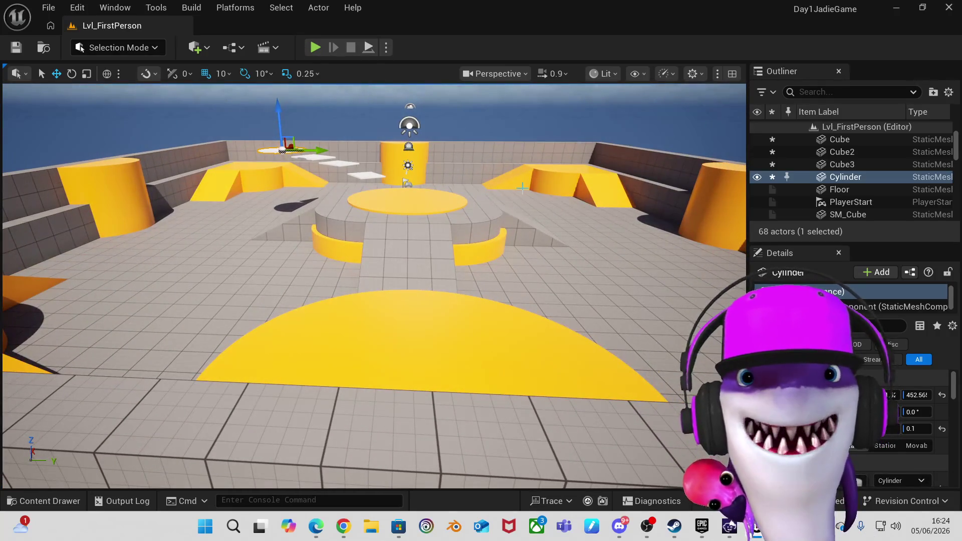
Fly the view past the SM_Ramp12 ramp to the floor beside the large yellow pillar.
{"action": "left_click_drag", "start_coordinate": [522, 188], "coordinate": [496, 161]}
{"action": "right_click", "coordinate": [529, 215]}
{"action": "left_click_drag", "start_coordinate": [436, 228], "coordinate": [436, 220]}
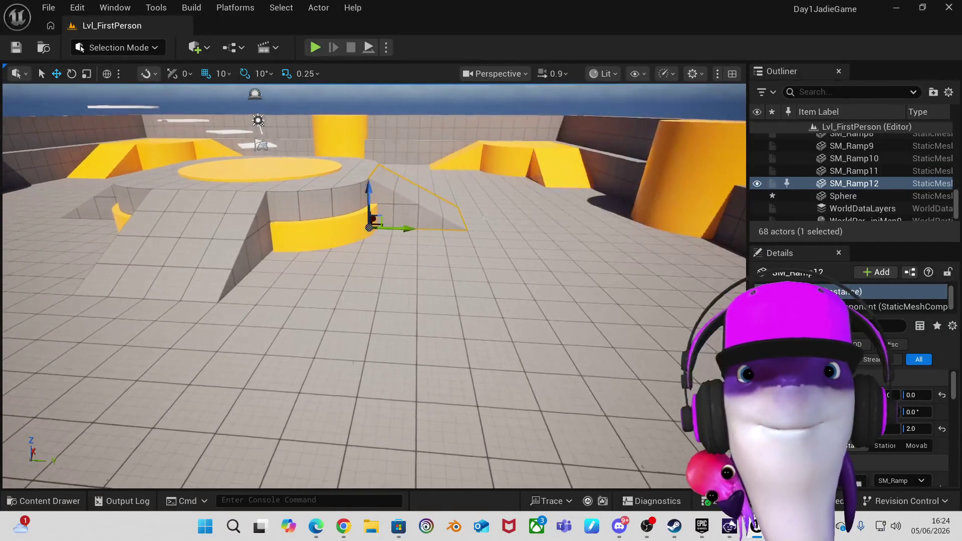
{"action": "key", "text": "w"}
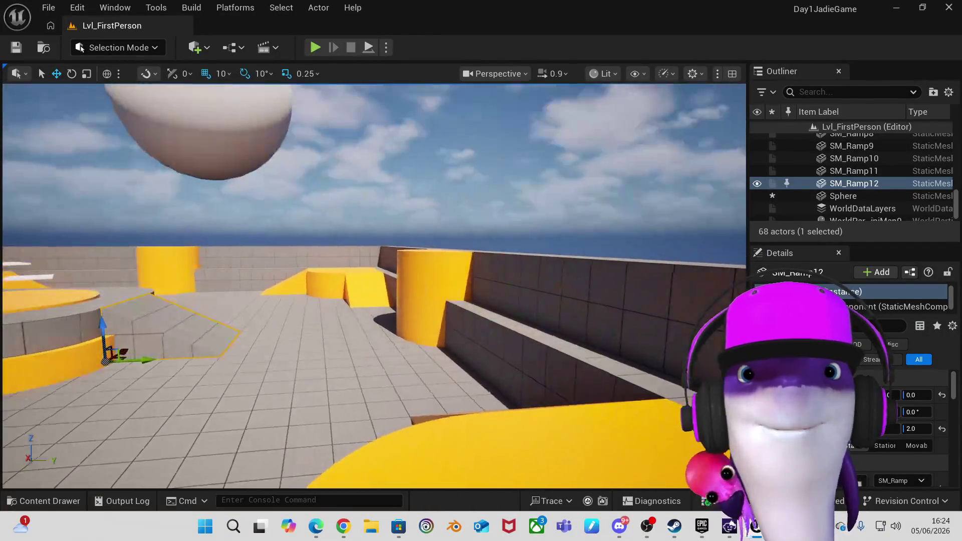
{"action": "key", "text": "w"}
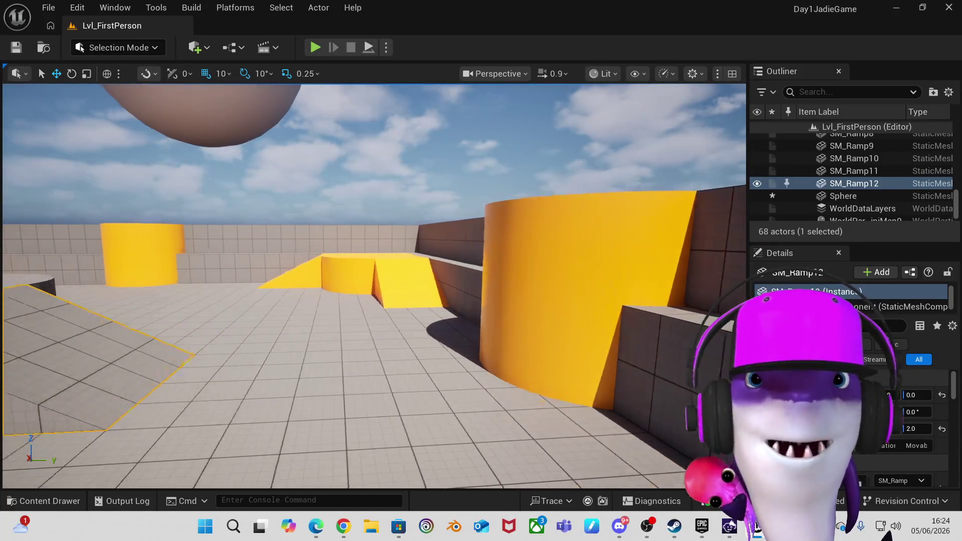
{"action": "key", "text": "d"}
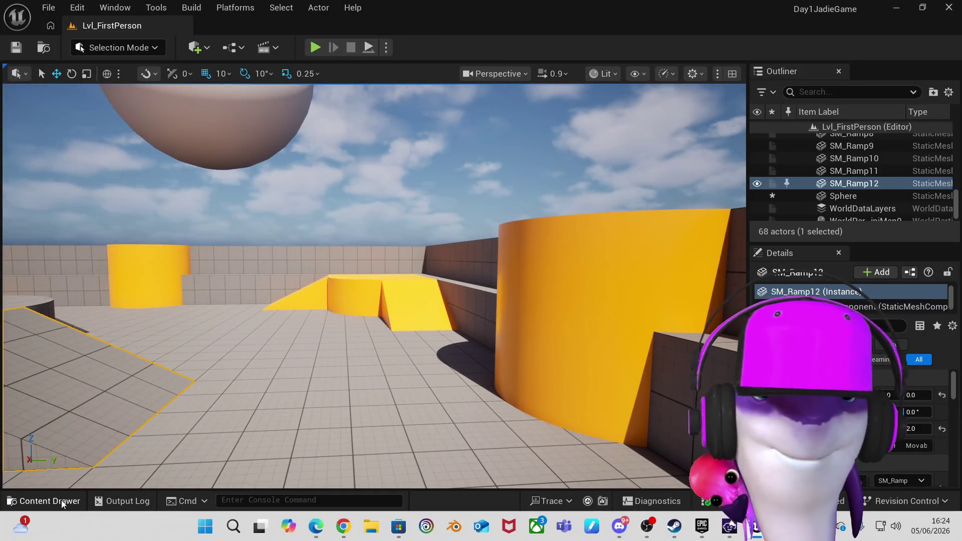
Drag a BP_FirstPersonCharacter from the Blueprints folder onto the arena floor.
{"action": "left_click", "coordinate": [48, 501]}
{"action": "left_click", "coordinate": [279, 369]}
{"action": "mouse_move", "coordinate": [279, 369]}
{"action": "left_mouse_down"}
{"action": "mouse_move", "coordinate": [318, 307]}
{"action": "mouse_move", "coordinate": [318, 344]}
{"action": "mouse_move", "coordinate": [260, 398]}
{"action": "mouse_move", "coordinate": [239, 397]}
{"action": "left_mouse_up"}
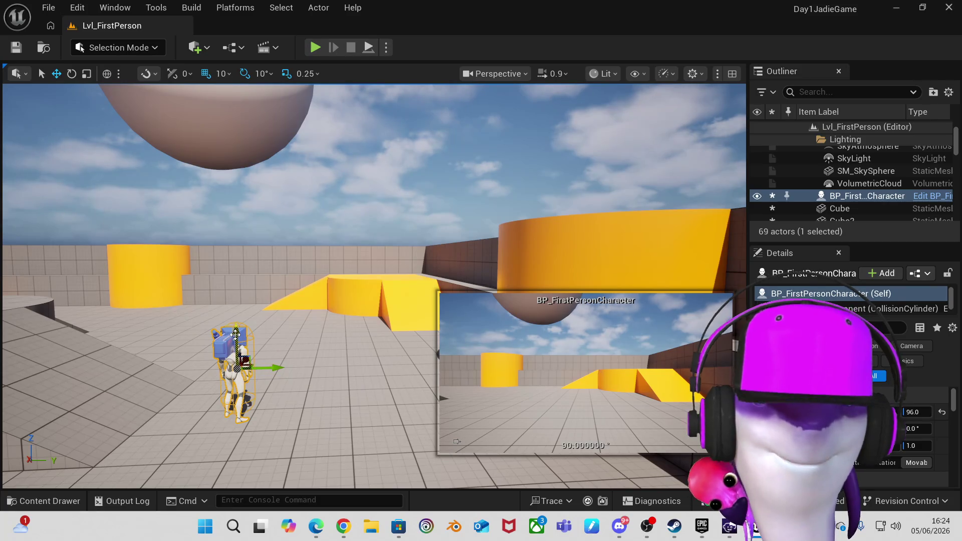
Duplicate the character into a row of three, undoing one misplaced copy.
{"action": "mouse_move", "coordinate": [253, 331]}
{"action": "left_mouse_down", "text": "alt"}
{"action": "mouse_move", "coordinate": [358, 342]}
{"action": "mouse_move", "coordinate": [296, 337]}
{"action": "mouse_move", "coordinate": [299, 209]}
{"action": "left_mouse_up", "text": "alt"}
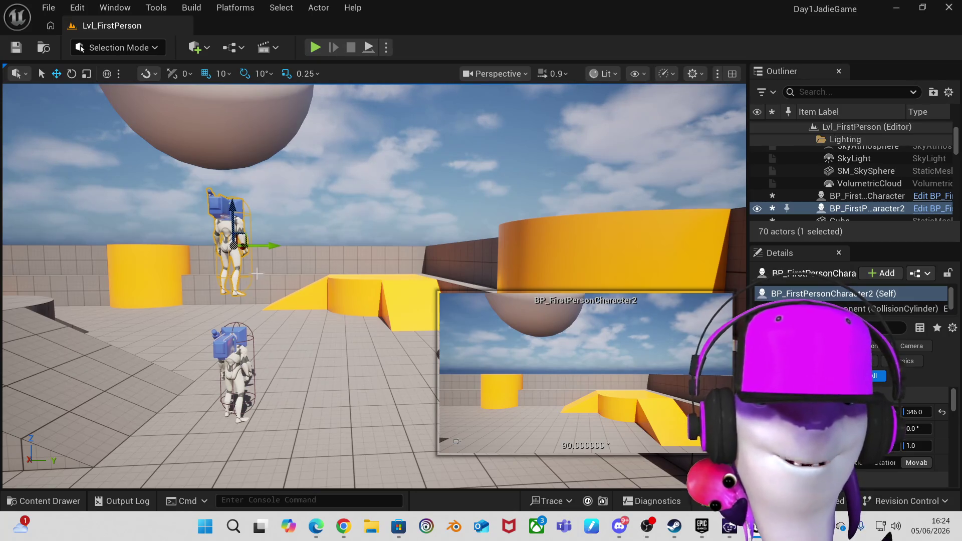
{"action": "key", "text": "ctrl+z"}
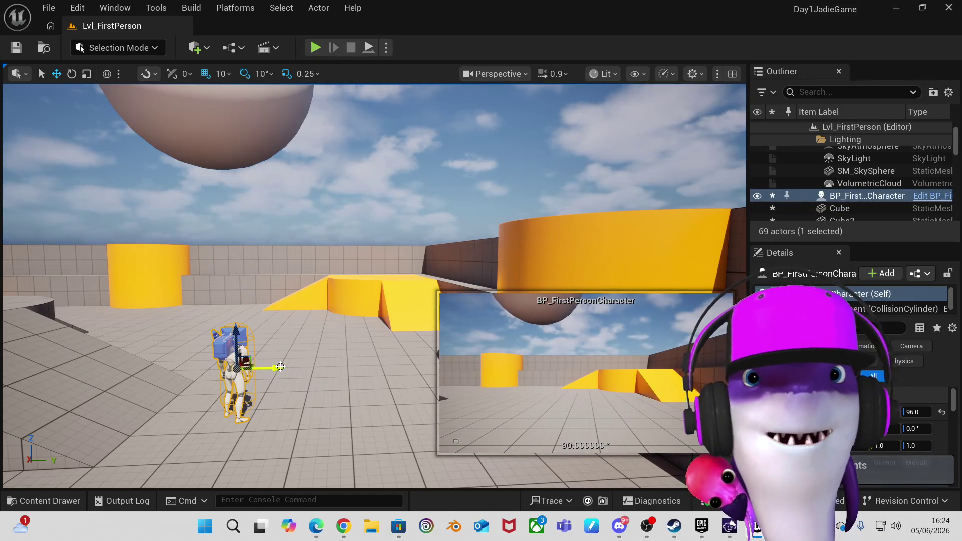
{"action": "left_click_drag", "start_coordinate": [280, 367], "coordinate": [465, 365], "text": "alt"}
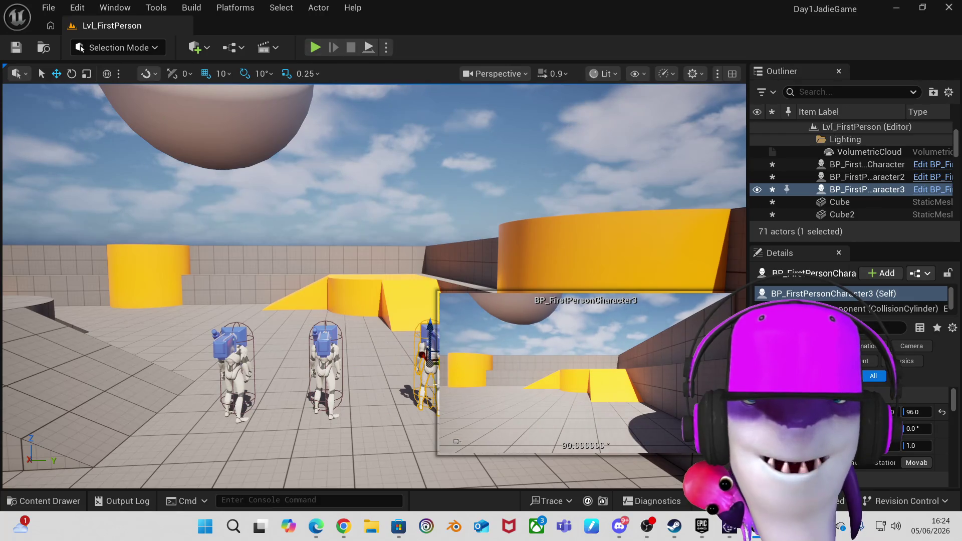
Check the row by selecting and deselecting the middle character.
{"action": "left_click", "coordinate": [427, 183]}
{"action": "scroll", "coordinate": [416, 331], "scroll_direction": "down", "scroll_amount": 3}
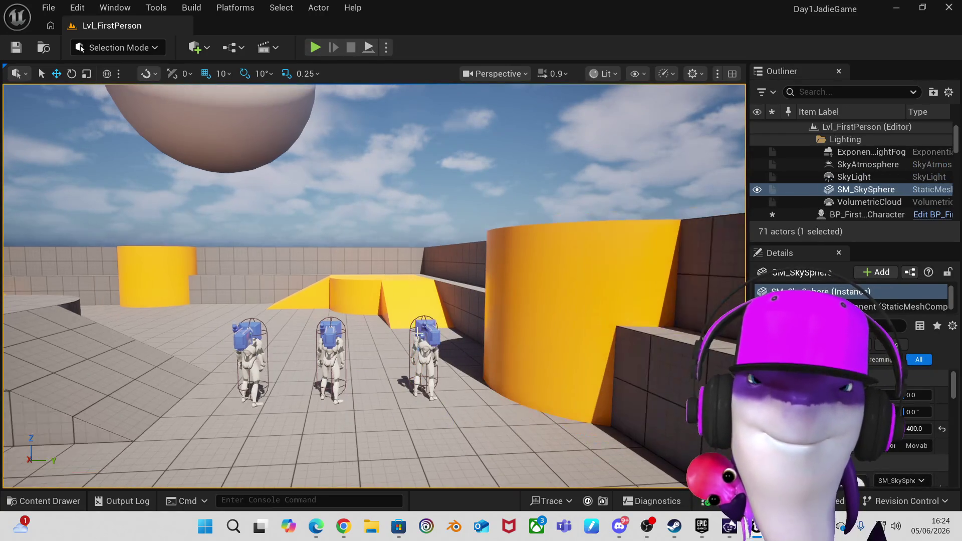
{"action": "left_click", "coordinate": [342, 343]}
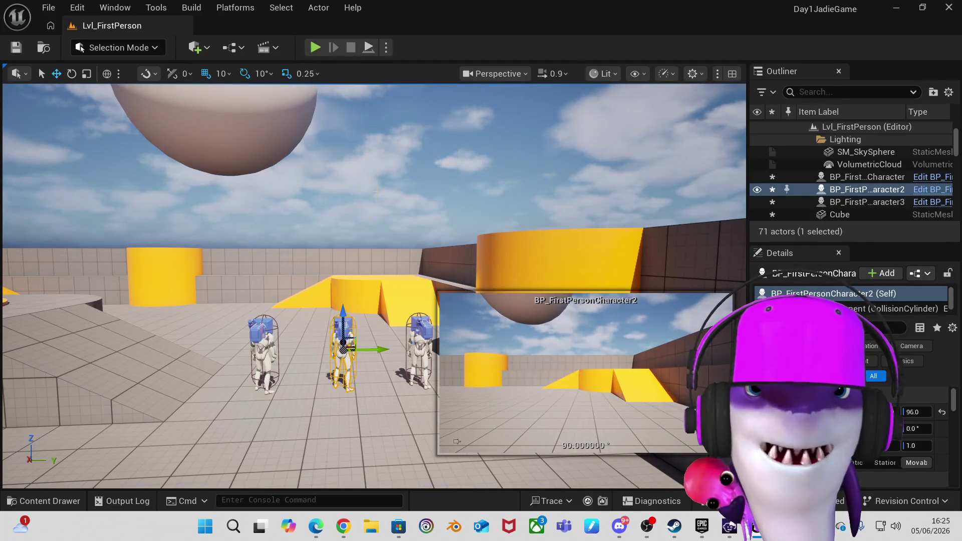
{"action": "left_click", "coordinate": [341, 196]}
{"action": "scroll", "coordinate": [340, 197], "scroll_direction": "down", "scroll_amount": 1}
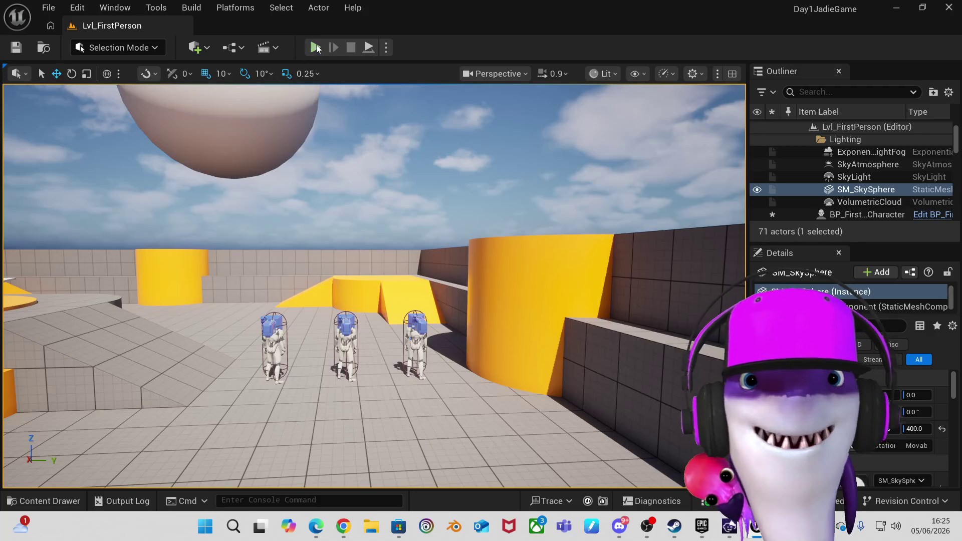
Play the level, walk toward the yellow ramp and back to face the three characters, then release the mouse.
{"action": "left_click", "coordinate": [315, 48]}
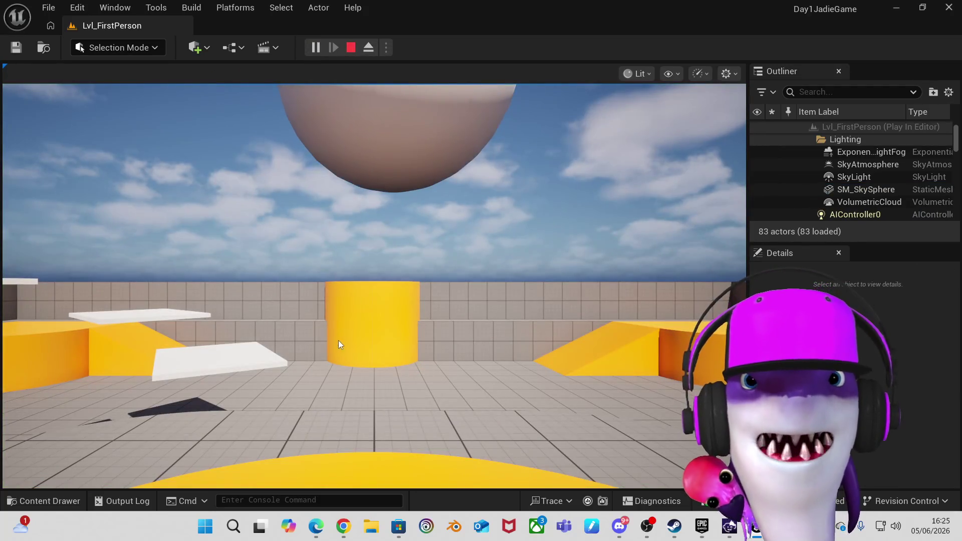
{"action": "left_click", "coordinate": [354, 329]}
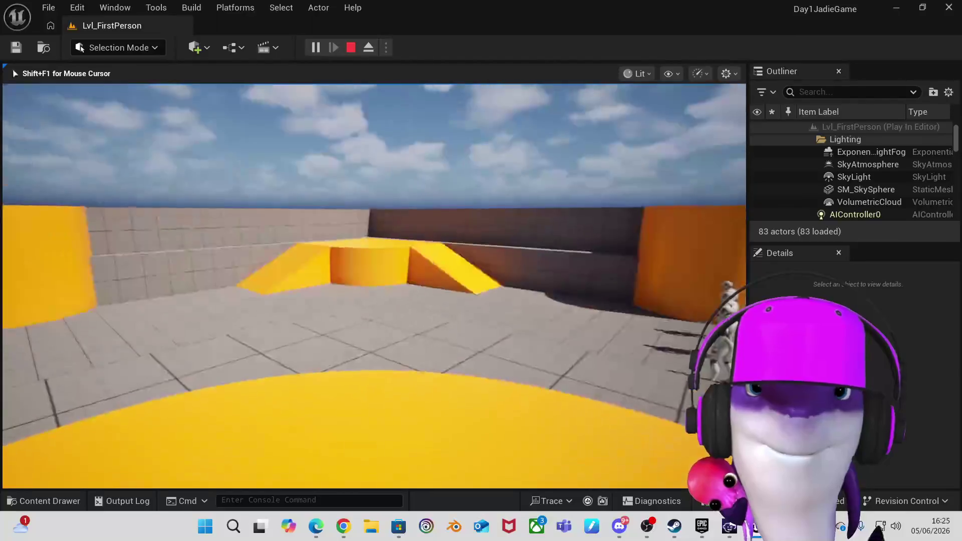
{"action": "key", "text": "w"}
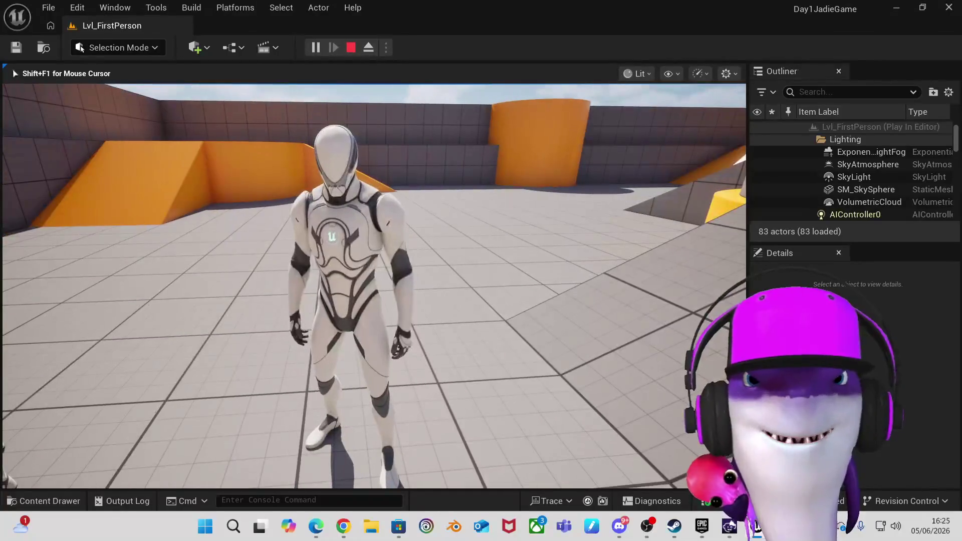
{"action": "key", "text": "s"}
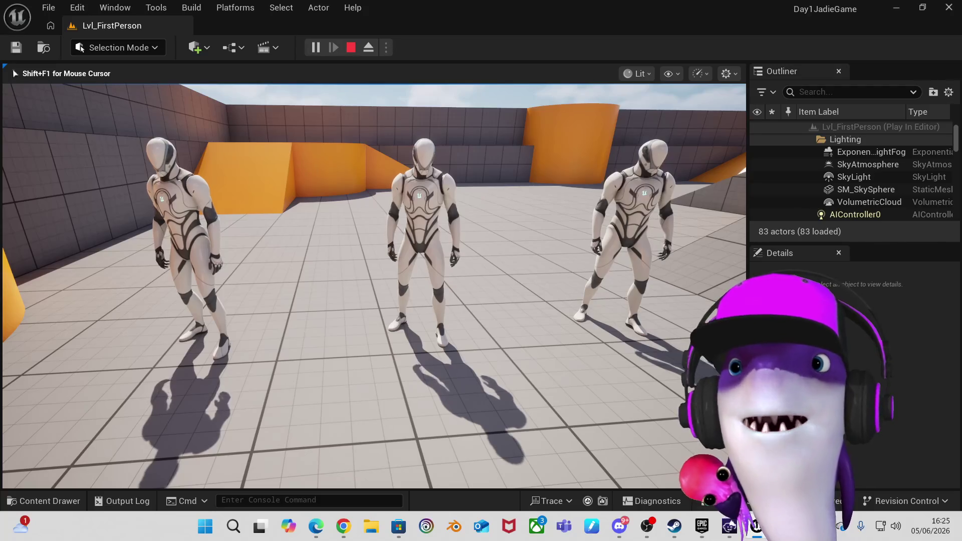
{"action": "mouse_move", "coordinate": [374, 285]}
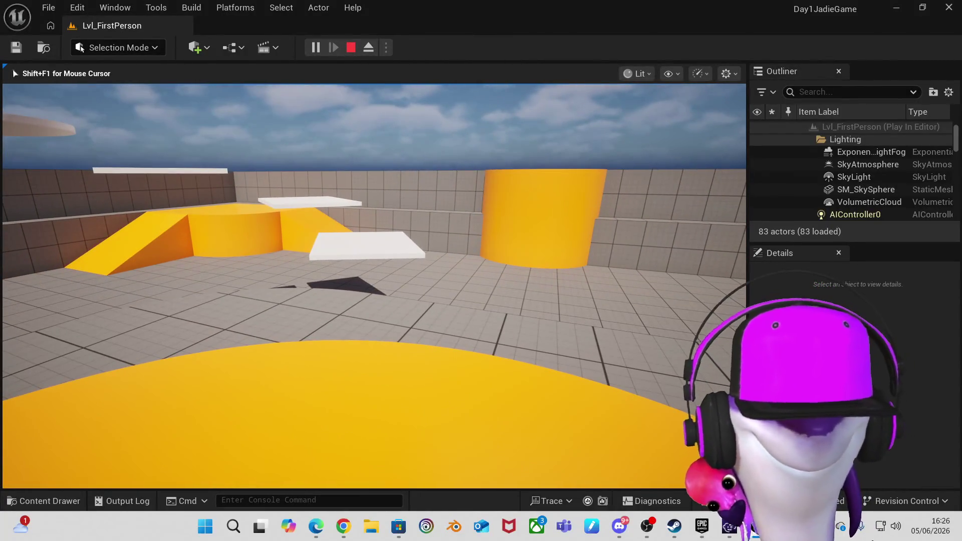
{"action": "key", "text": "shift+F1"}
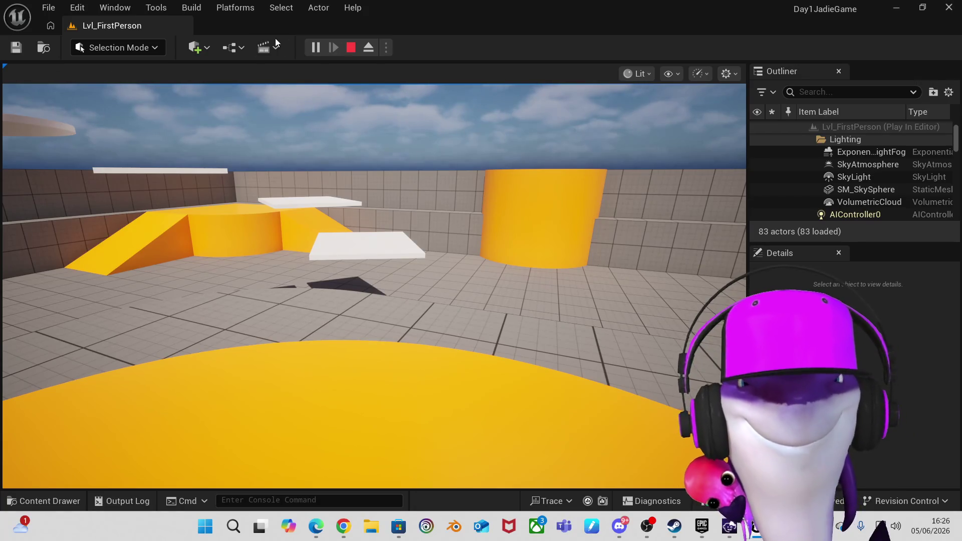
Stop the play session and fly the viewport toward the characters and the floating sphere.
{"action": "left_click", "coordinate": [351, 47]}
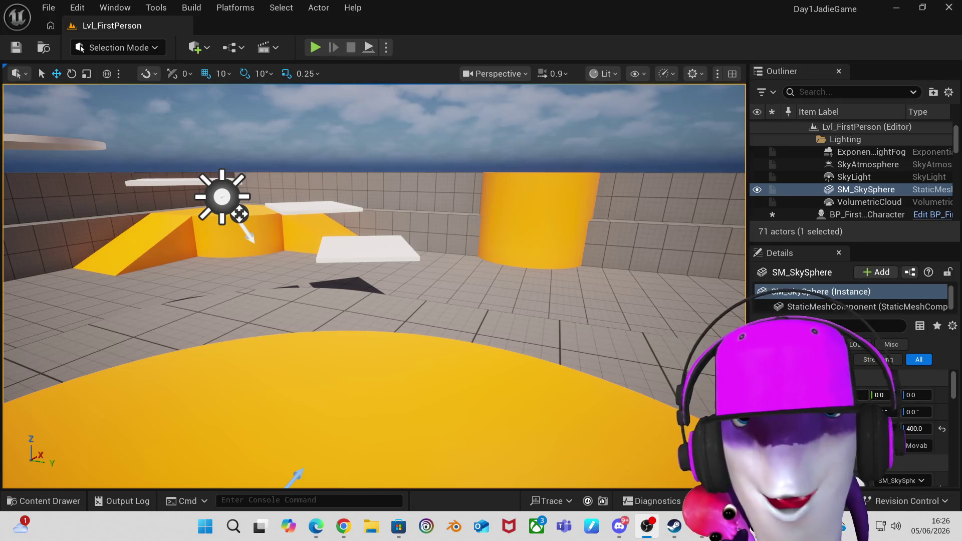
{"action": "mouse_move", "coordinate": [439, 306]}
{"action": "left_mouse_down"}
{"action": "mouse_move", "coordinate": [404, 300]}
{"action": "mouse_move", "coordinate": [348, 375]}
{"action": "mouse_move", "coordinate": [381, 375]}
{"action": "left_mouse_up"}
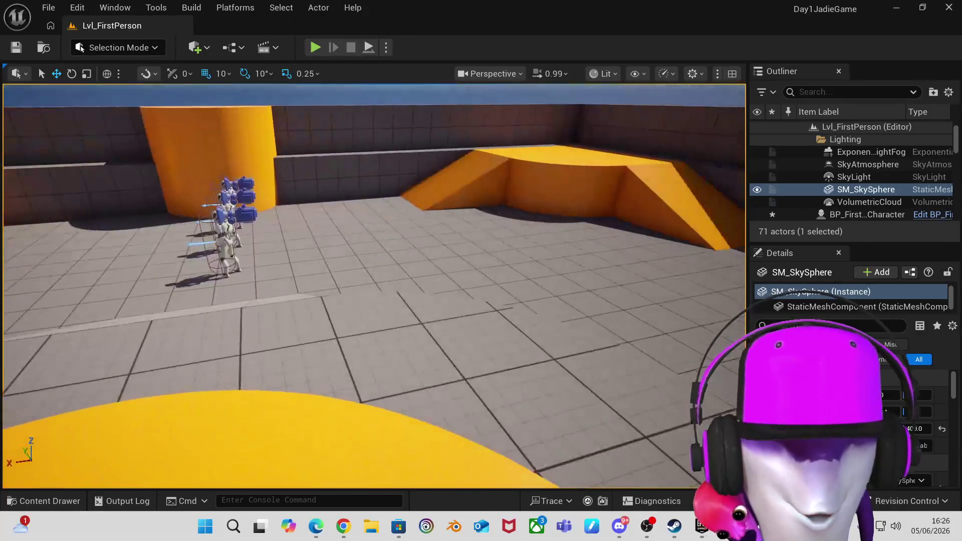
{"action": "key", "text": "a"}
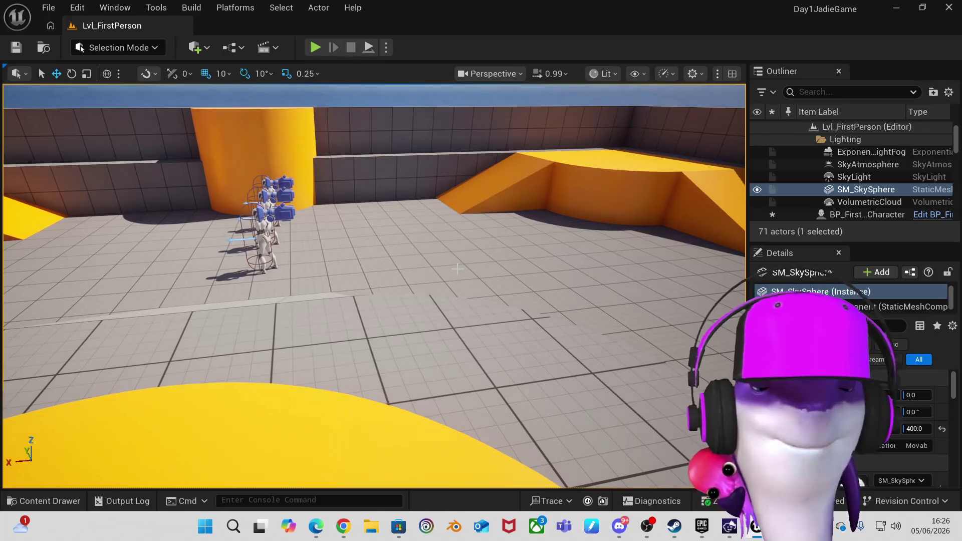
{"action": "key", "text": "w"}
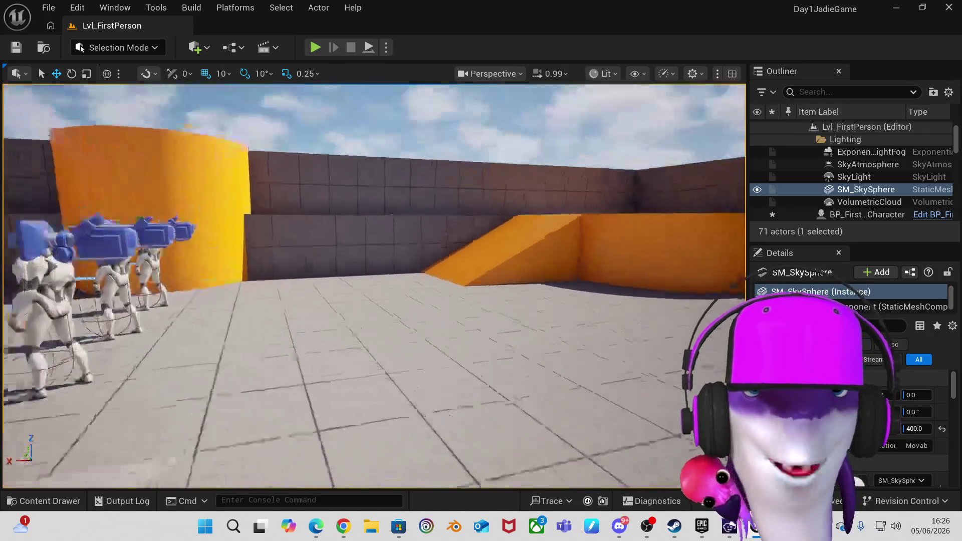
{"action": "key", "text": "e"}
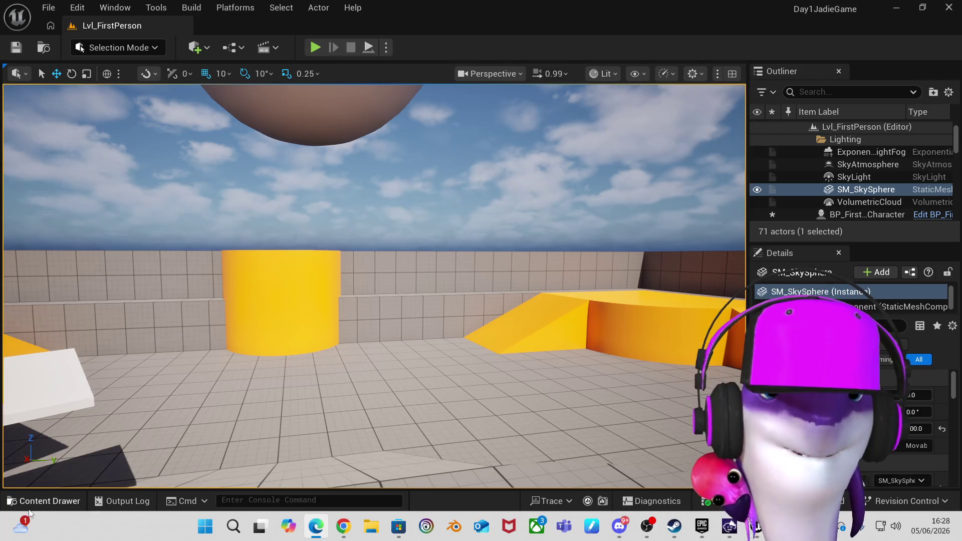
{"action": "left_click", "coordinate": [45, 507]}
Open BP_FirstPersonCharacter, dock its editor beside the Lvl_FirstPerson tab, and switch between the two.
{"action": "double_click", "coordinate": [257, 392]}
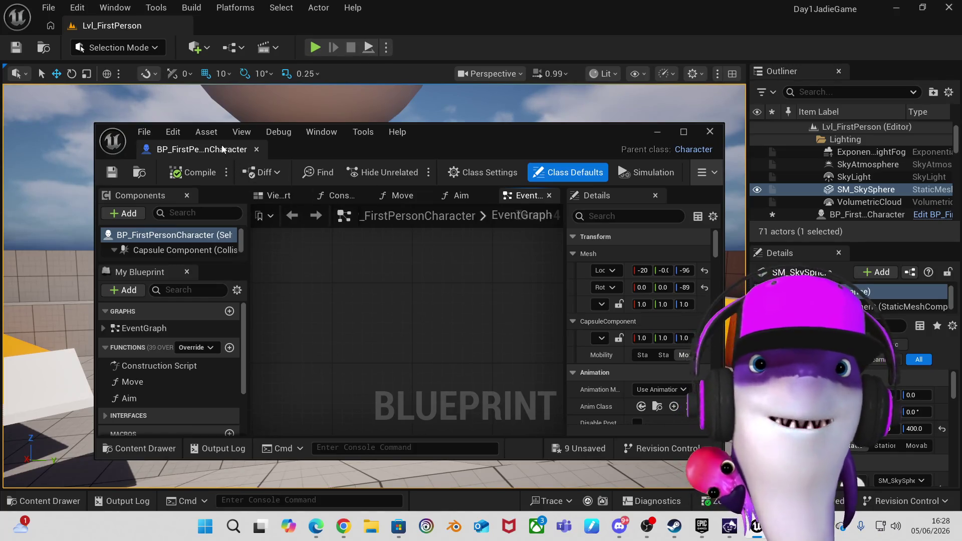
{"action": "mouse_move", "coordinate": [223, 149]}
{"action": "left_mouse_down"}
{"action": "mouse_move", "coordinate": [258, 79]}
{"action": "mouse_move", "coordinate": [260, 25]}
{"action": "left_mouse_up"}
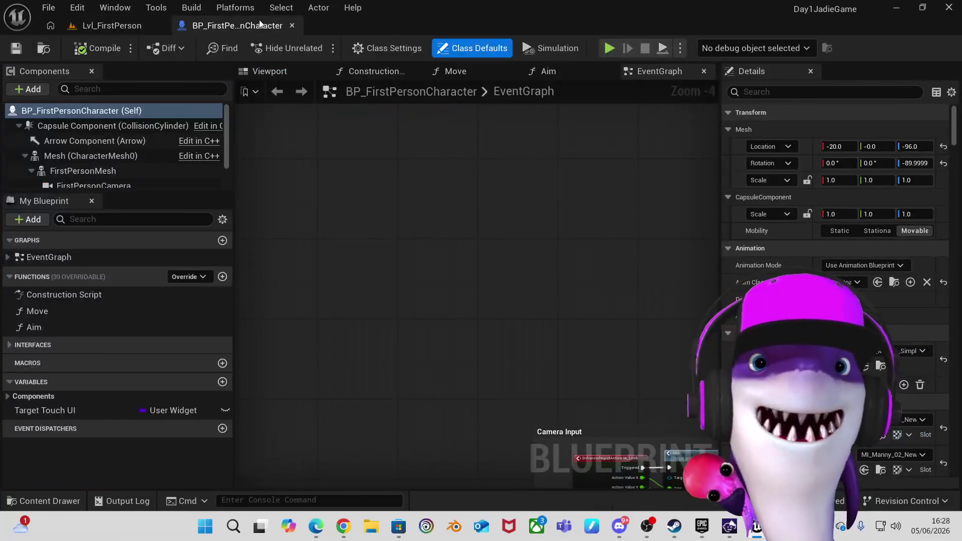
{"action": "left_click", "coordinate": [124, 28]}
{"action": "left_click", "coordinate": [210, 27]}
{"action": "left_click", "coordinate": [134, 29]}
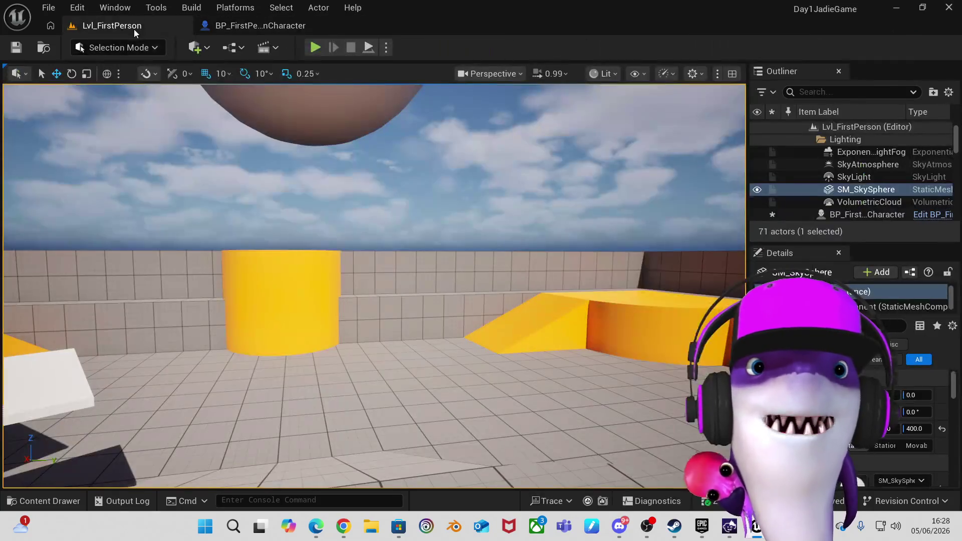
{"action": "left_click", "coordinate": [261, 26]}
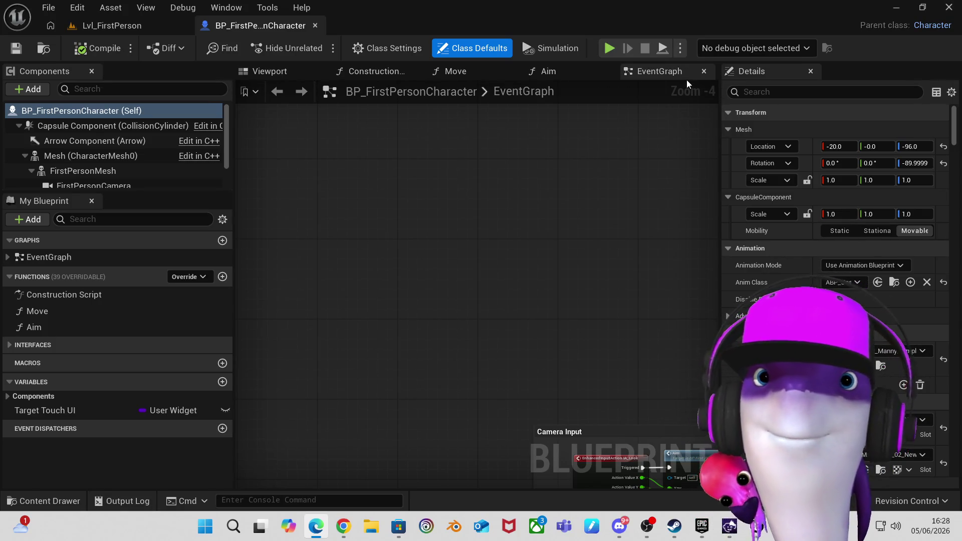
{"action": "left_click", "coordinate": [273, 73]}
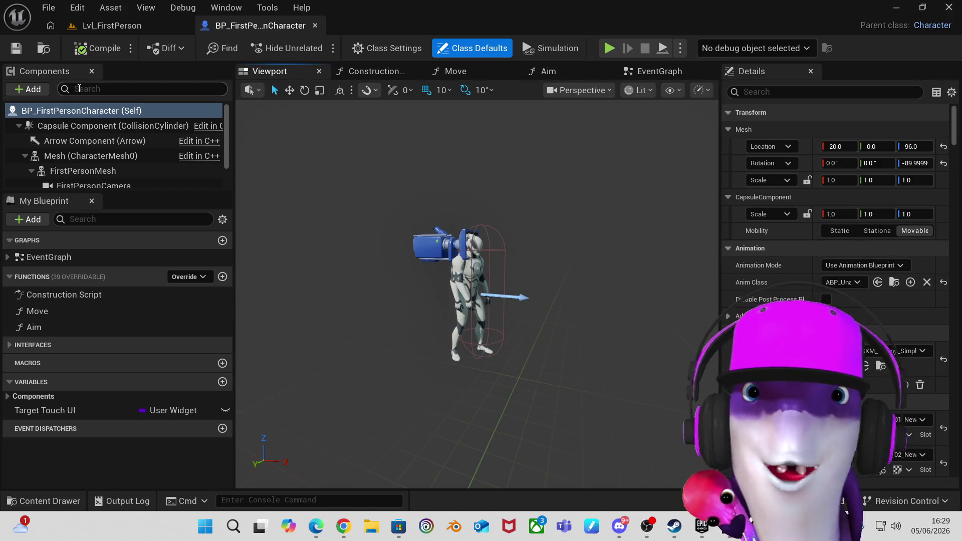
Inspect the Capsule Component and Mesh properties in the Components panel.
{"action": "mouse_move", "coordinate": [71, 131]}
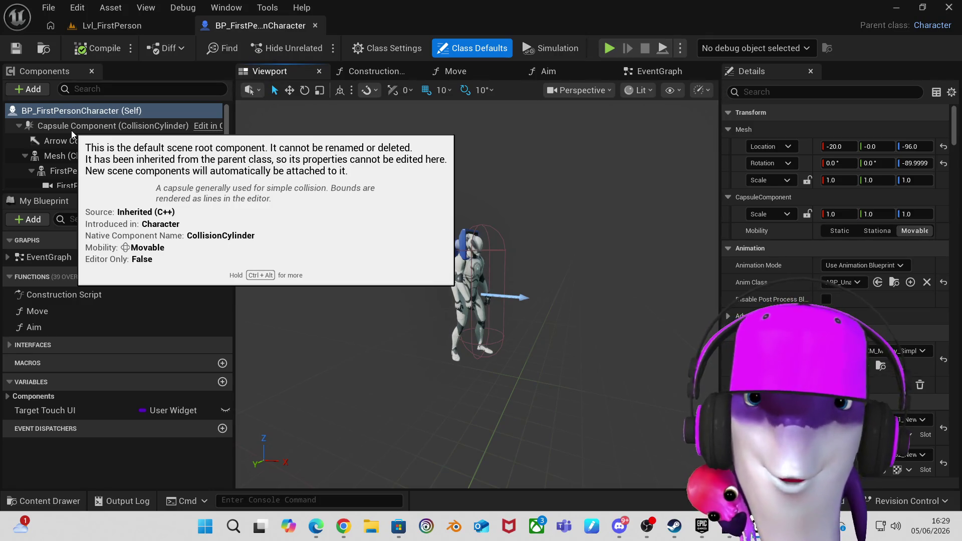
{"action": "left_click", "coordinate": [73, 128]}
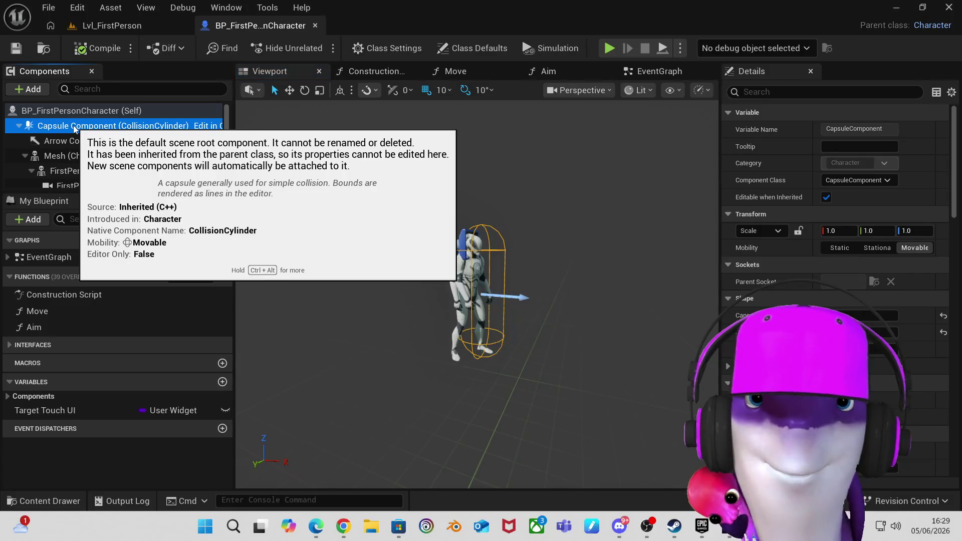
{"action": "left_click", "coordinate": [64, 159]}
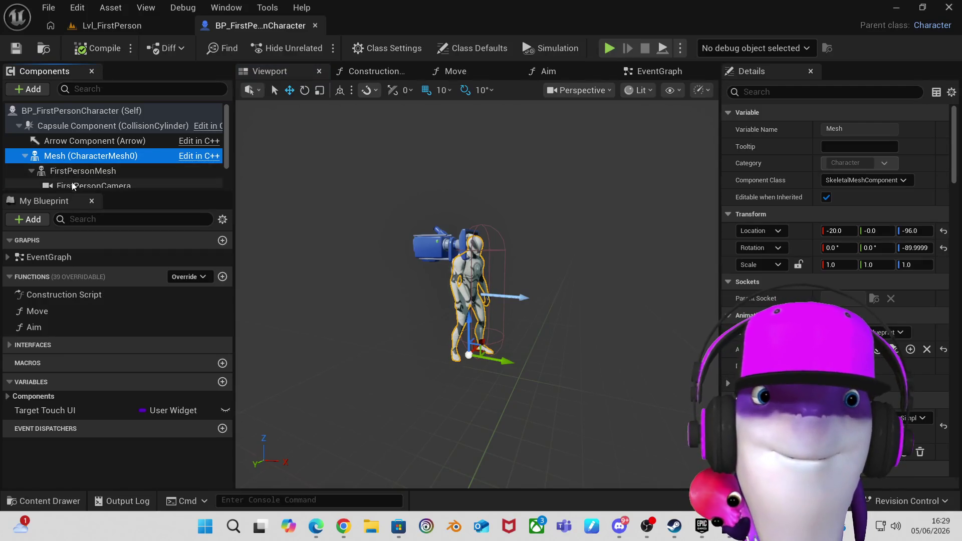
{"action": "scroll", "coordinate": [79, 168], "scroll_direction": "down", "scroll_amount": 1}
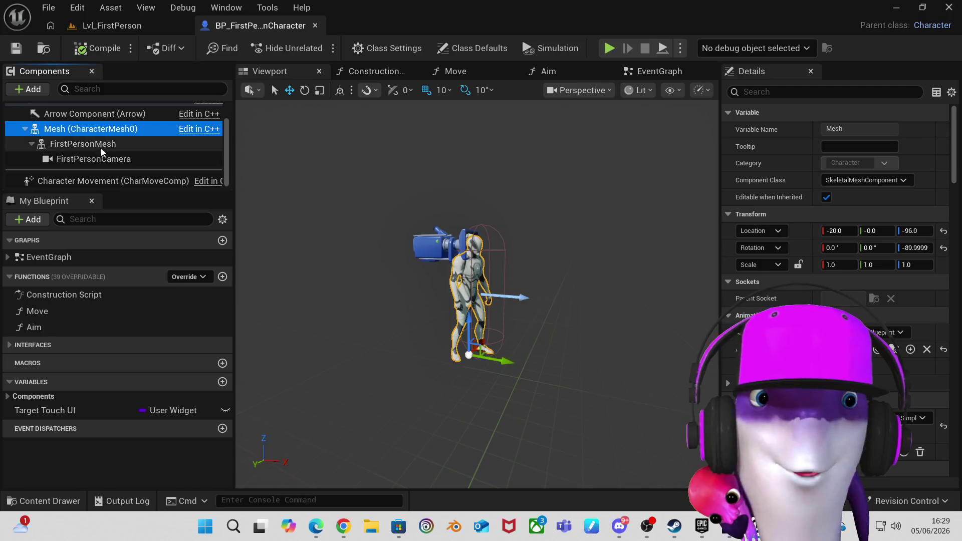
{"action": "mouse_move", "coordinate": [89, 185]}
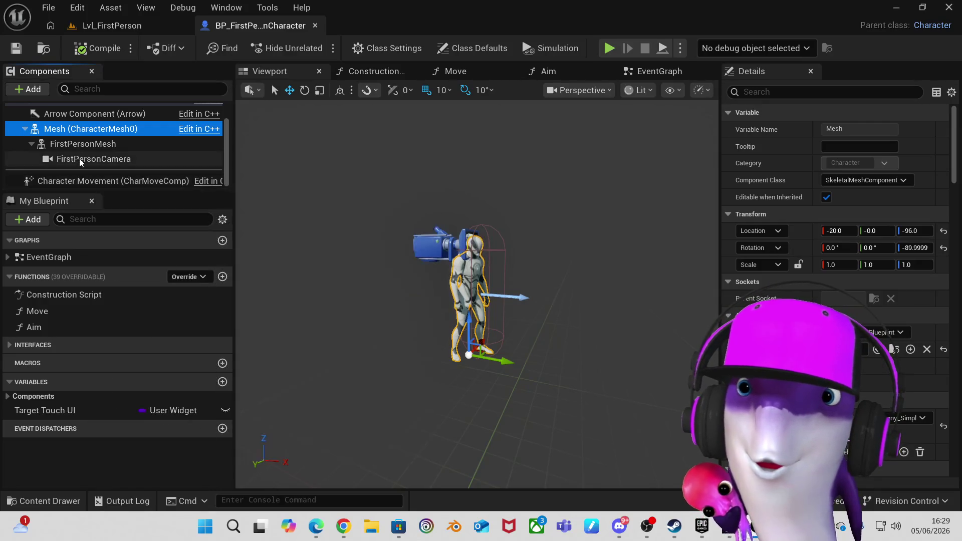
{"action": "scroll", "coordinate": [83, 151], "scroll_direction": "up", "scroll_amount": 2}
{"action": "left_click", "coordinate": [84, 129]}
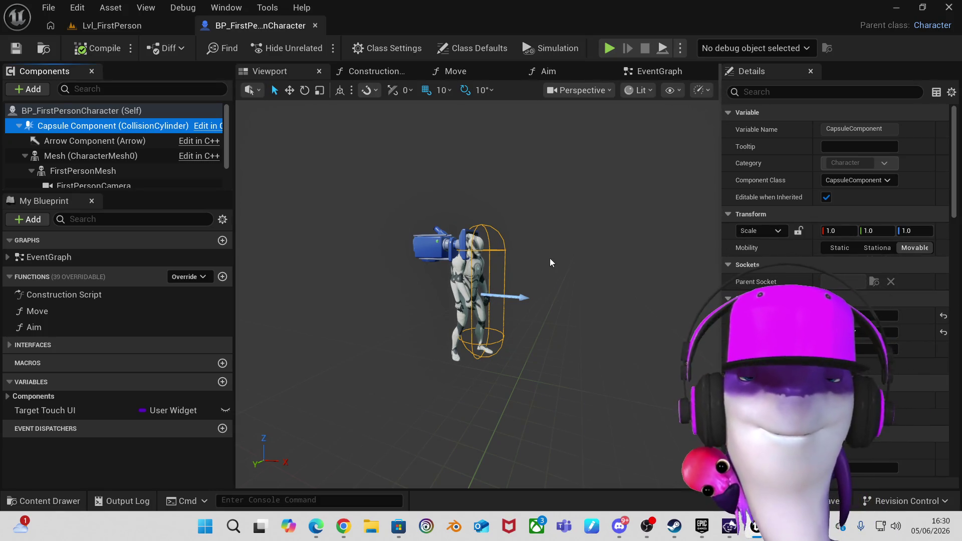
Orbit the character preview, frame the collision capsule, then return to Lvl_FirstPerson.
{"action": "mouse_move", "coordinate": [551, 262]}
{"action": "left_mouse_down"}
{"action": "mouse_move", "coordinate": [550, 246]}
{"action": "mouse_move", "coordinate": [571, 261]}
{"action": "mouse_move", "coordinate": [526, 263]}
{"action": "mouse_move", "coordinate": [536, 263]}
{"action": "mouse_move", "coordinate": [522, 241]}
{"action": "mouse_move", "coordinate": [501, 242]}
{"action": "mouse_move", "coordinate": [572, 243]}
{"action": "mouse_move", "coordinate": [536, 242]}
{"action": "mouse_move", "coordinate": [526, 205]}
{"action": "mouse_move", "coordinate": [471, 196]}
{"action": "mouse_move", "coordinate": [471, 220]}
{"action": "mouse_move", "coordinate": [471, 181]}
{"action": "mouse_move", "coordinate": [471, 221]}
{"action": "mouse_move", "coordinate": [441, 221]}
{"action": "mouse_move", "coordinate": [441, 171]}
{"action": "mouse_move", "coordinate": [441, 221]}
{"action": "mouse_move", "coordinate": [441, 191]}
{"action": "left_mouse_up"}
{"action": "key", "text": "f"}
{"action": "left_click_drag", "start_coordinate": [382, 274], "coordinate": [382, 270]}
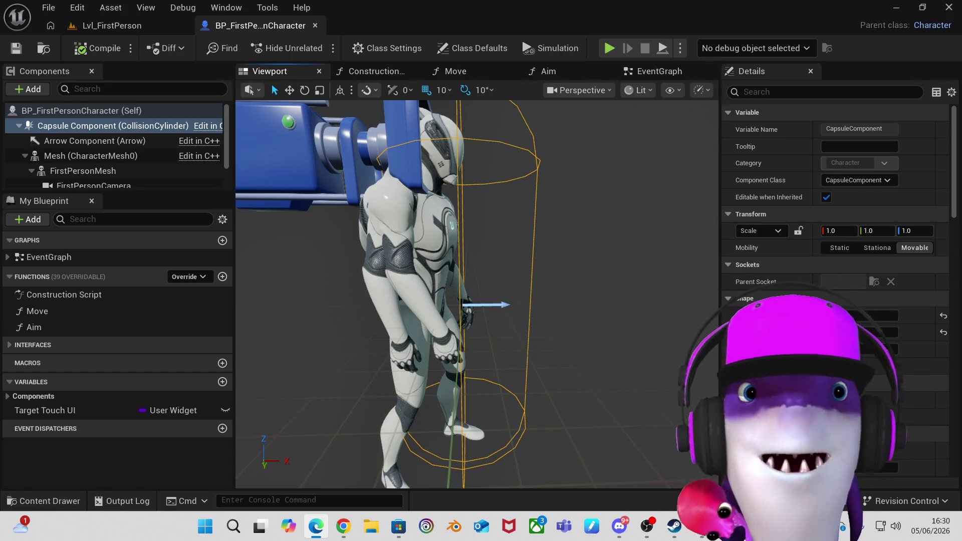
{"action": "left_click", "coordinate": [137, 25]}
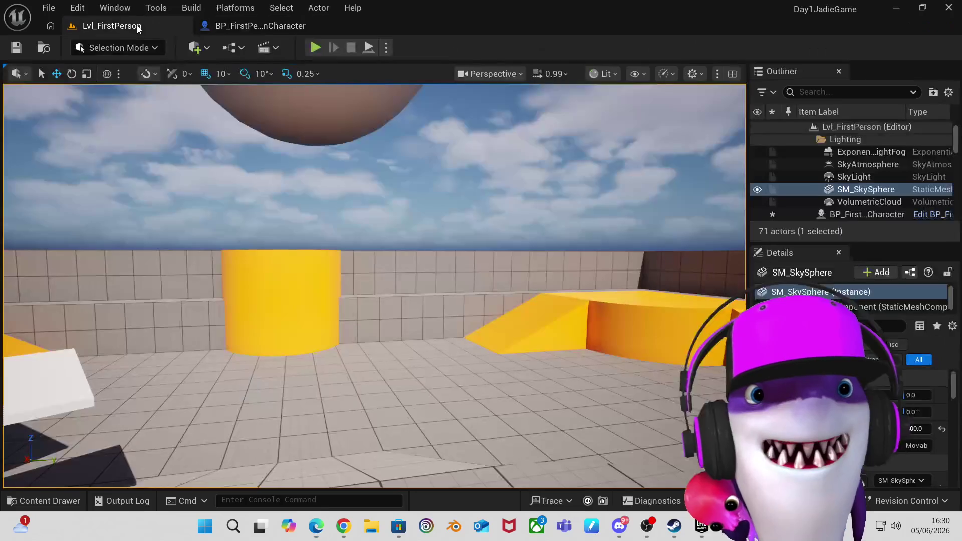
Survey the yellow disc and frame SM_SkySphere, then return to the character blueprint's EventGraph.
{"action": "scroll", "coordinate": [429, 240], "scroll_direction": "down", "scroll_amount": 10}
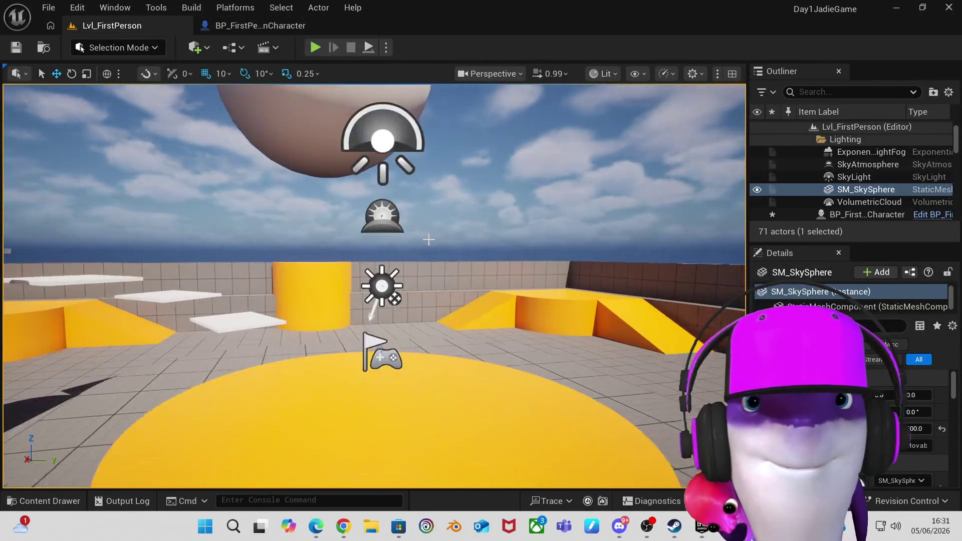
{"action": "scroll", "coordinate": [429, 240], "scroll_direction": "down", "scroll_amount": 5}
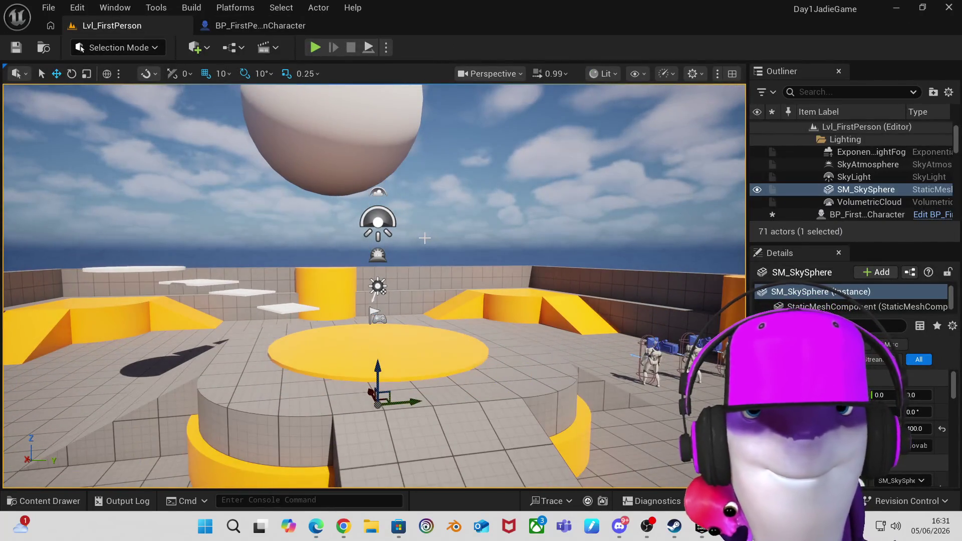
{"action": "scroll", "coordinate": [418, 245], "scroll_direction": "up", "scroll_amount": 3}
{"action": "mouse_move", "coordinate": [417, 246]}
{"action": "left_mouse_down"}
{"action": "mouse_move", "coordinate": [378, 223]}
{"action": "mouse_move", "coordinate": [417, 246]}
{"action": "left_mouse_up"}
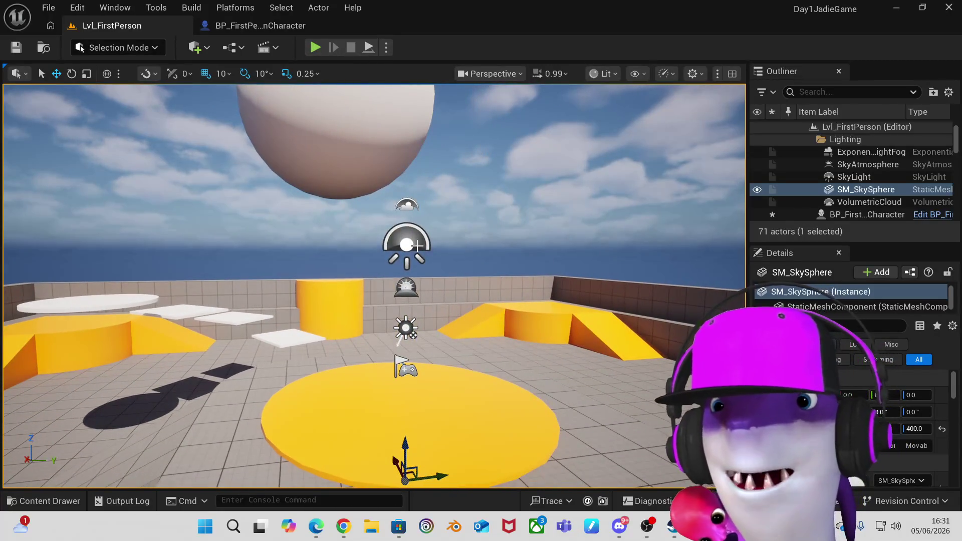
{"action": "mouse_move", "coordinate": [522, 248]}
{"action": "left_mouse_down"}
{"action": "mouse_move", "coordinate": [521, 270]}
{"action": "mouse_move", "coordinate": [516, 263]}
{"action": "mouse_move", "coordinate": [517, 281]}
{"action": "mouse_move", "coordinate": [502, 291]}
{"action": "mouse_move", "coordinate": [491, 285]}
{"action": "mouse_move", "coordinate": [501, 281]}
{"action": "mouse_move", "coordinate": [501, 255]}
{"action": "left_mouse_up"}
{"action": "key", "text": "f"}
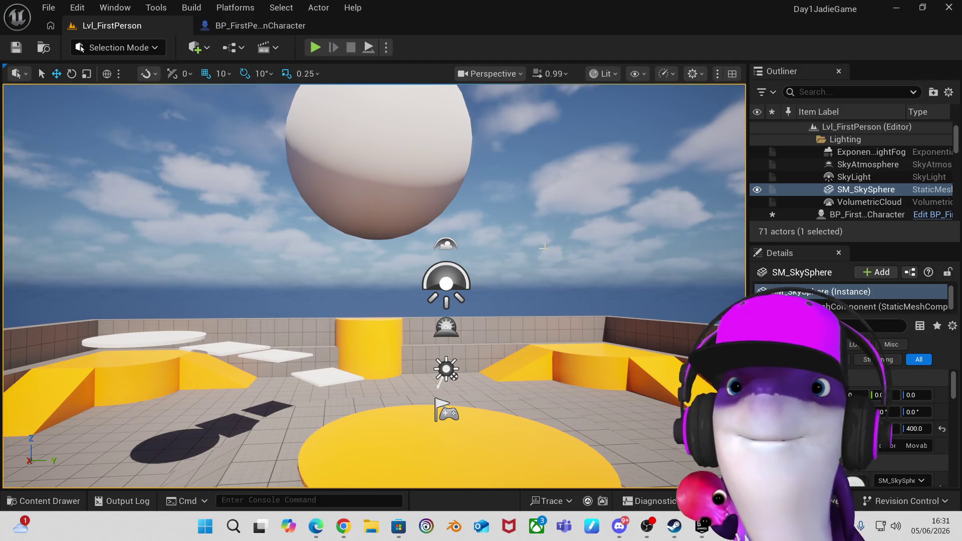
{"action": "scroll", "coordinate": [479, 309], "scroll_direction": "down", "scroll_amount": 1}
{"action": "scroll", "coordinate": [481, 309], "scroll_direction": "up", "scroll_amount": 1}
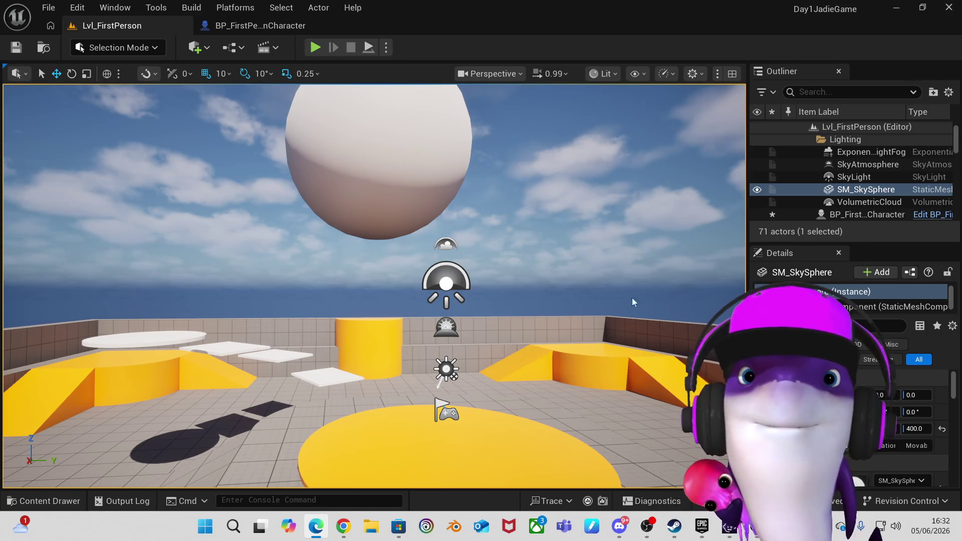
{"action": "left_click", "coordinate": [228, 27]}
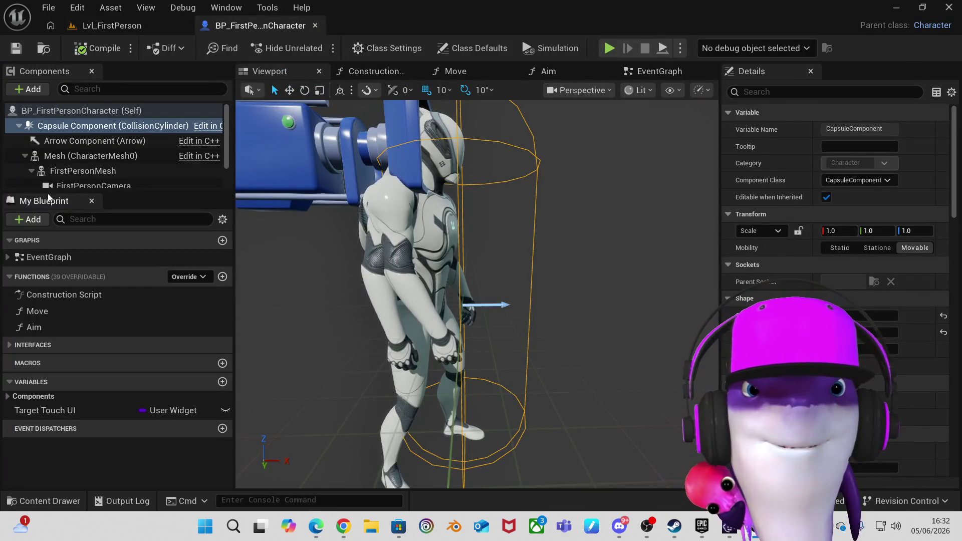
{"action": "left_click", "coordinate": [667, 73]}
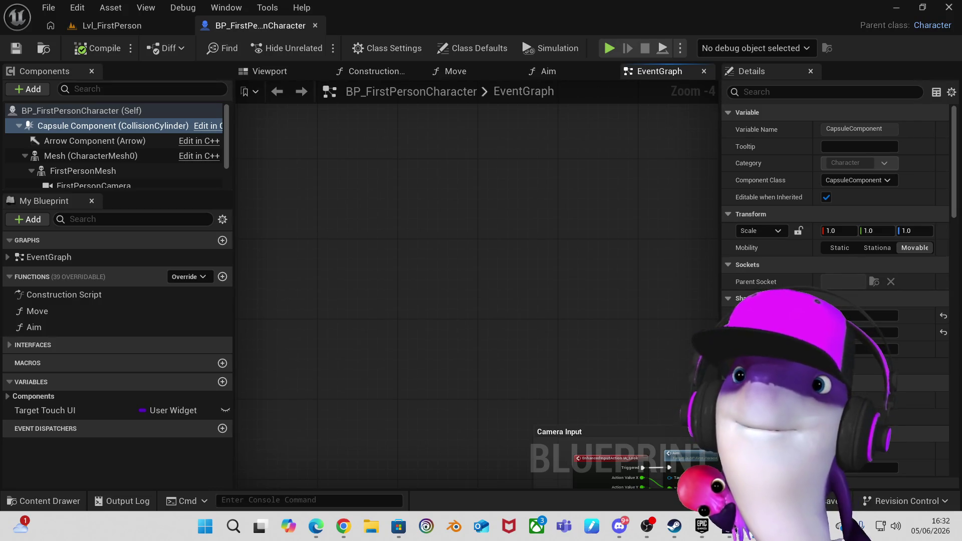
Zoom and pan the EventGraph to center the Camera, Movement and Jump Input node groups.
{"action": "scroll", "coordinate": [519, 313], "scroll_direction": "down", "scroll_amount": 1}
{"action": "scroll", "coordinate": [531, 326], "scroll_direction": "down", "scroll_amount": 2}
{"action": "scroll", "coordinate": [601, 366], "scroll_direction": "up", "scroll_amount": 1}
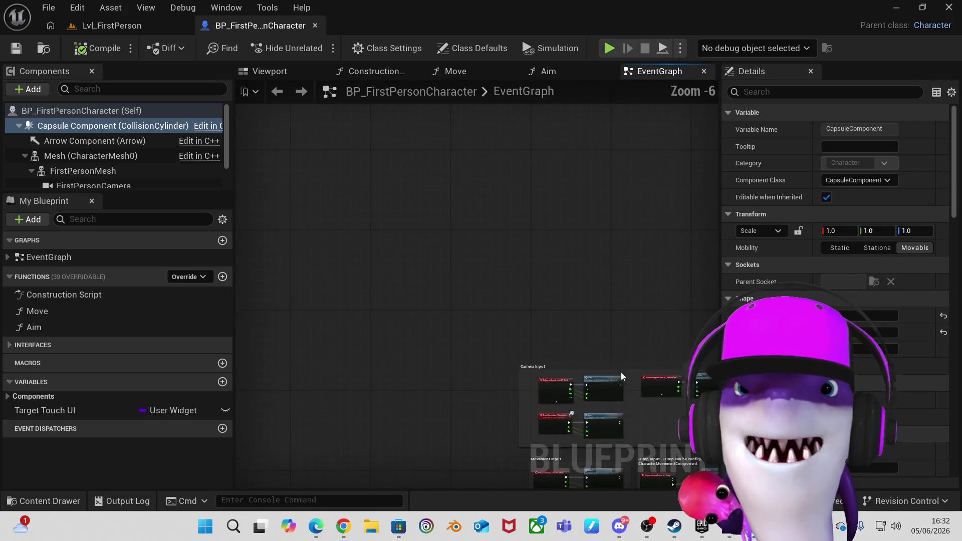
{"action": "mouse_move", "coordinate": [633, 345]}
{"action": "left_mouse_down"}
{"action": "mouse_move", "coordinate": [591, 302]}
{"action": "mouse_move", "coordinate": [627, 358]}
{"action": "mouse_move", "coordinate": [441, 135]}
{"action": "mouse_move", "coordinate": [464, 211]}
{"action": "left_mouse_up"}
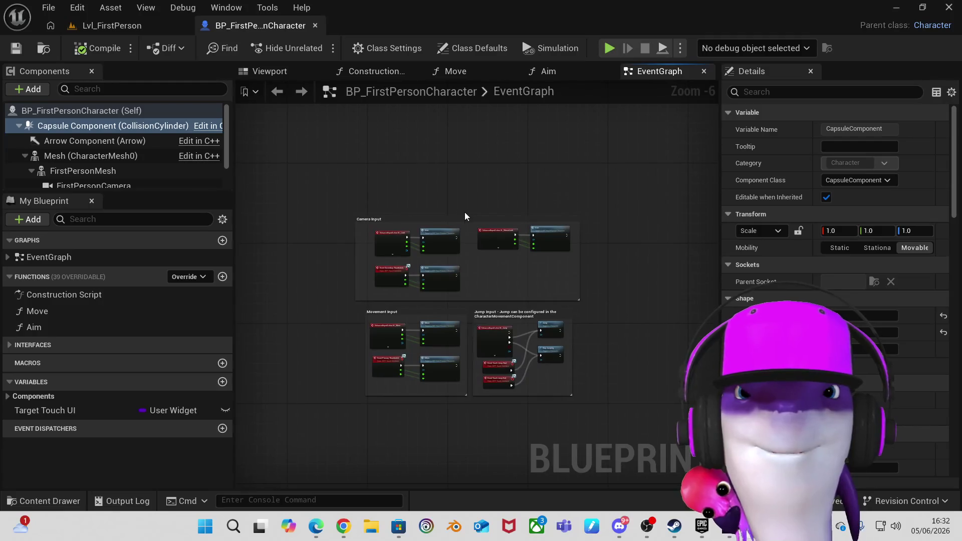
{"action": "scroll", "coordinate": [477, 262], "scroll_direction": "up", "scroll_amount": 2}
{"action": "scroll", "coordinate": [477, 266], "scroll_direction": "down", "scroll_amount": 1}
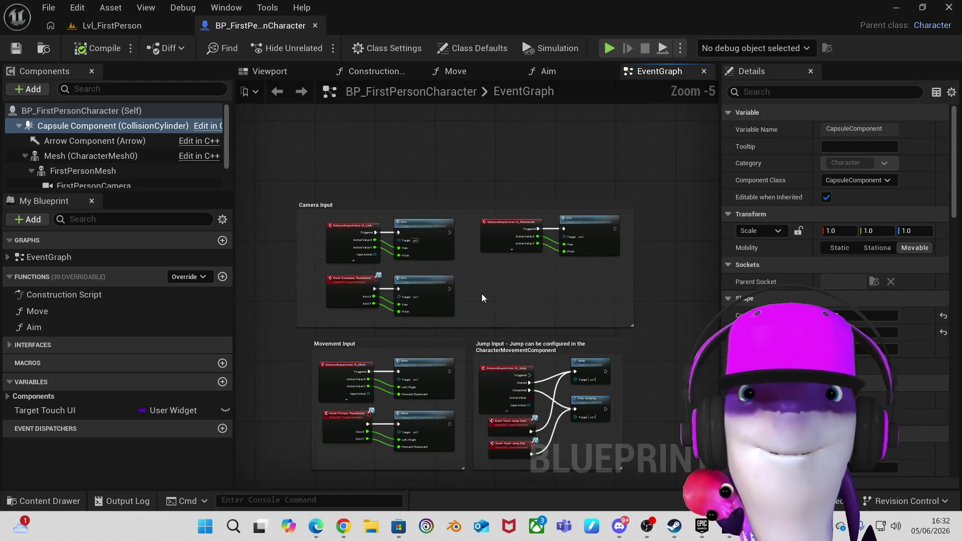
{"action": "scroll", "coordinate": [482, 293], "scroll_direction": "up", "scroll_amount": 1}
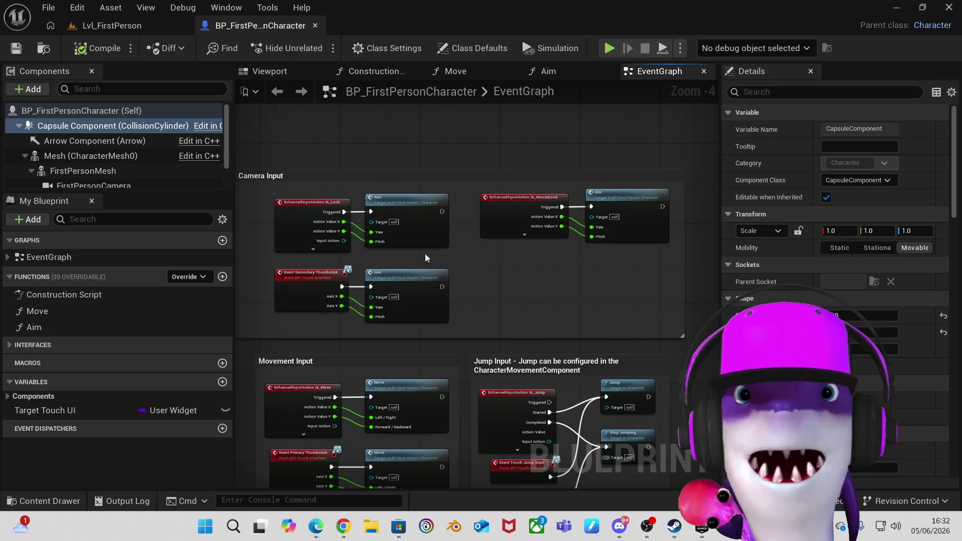
{"action": "scroll", "coordinate": [317, 216], "scroll_direction": "up", "scroll_amount": 1}
{"action": "scroll", "coordinate": [316, 217], "scroll_direction": "up", "scroll_amount": 3}
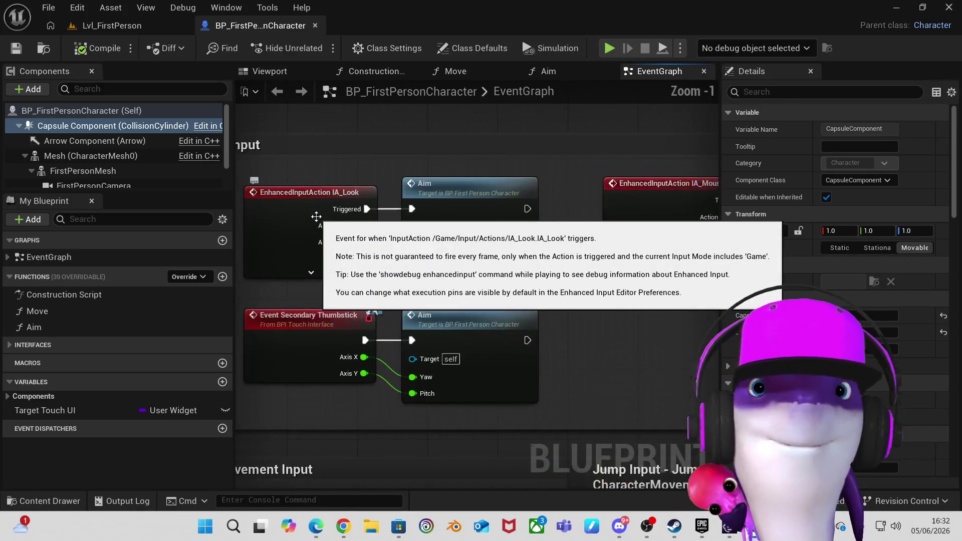
{"action": "scroll", "coordinate": [316, 216], "scroll_direction": "down", "scroll_amount": 5}
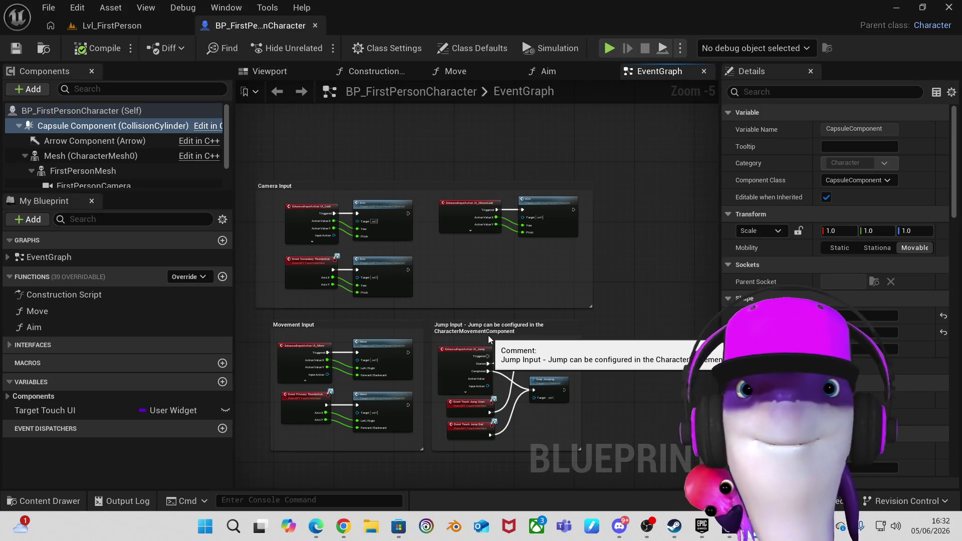
{"action": "scroll", "coordinate": [367, 254], "scroll_direction": "up", "scroll_amount": 2}
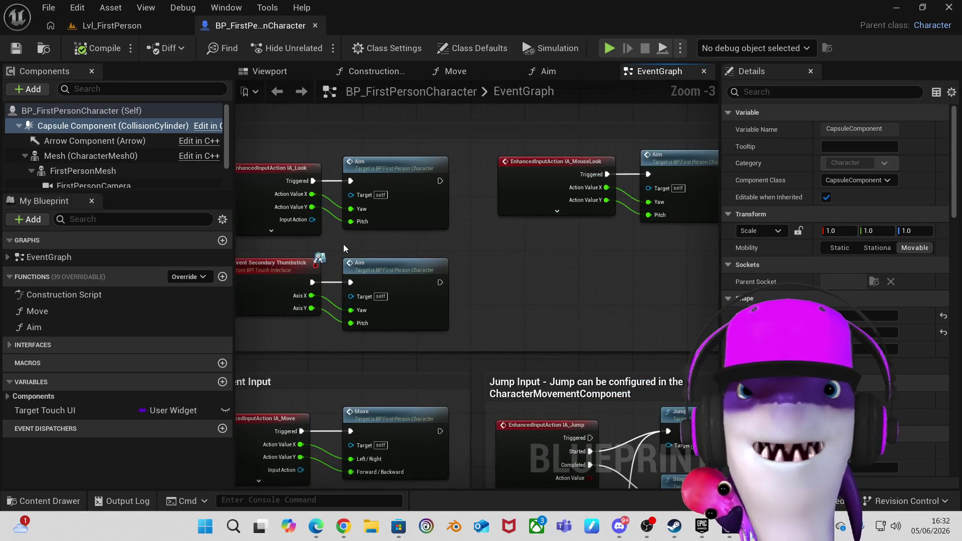
{"action": "scroll", "coordinate": [339, 233], "scroll_direction": "down", "scroll_amount": 1}
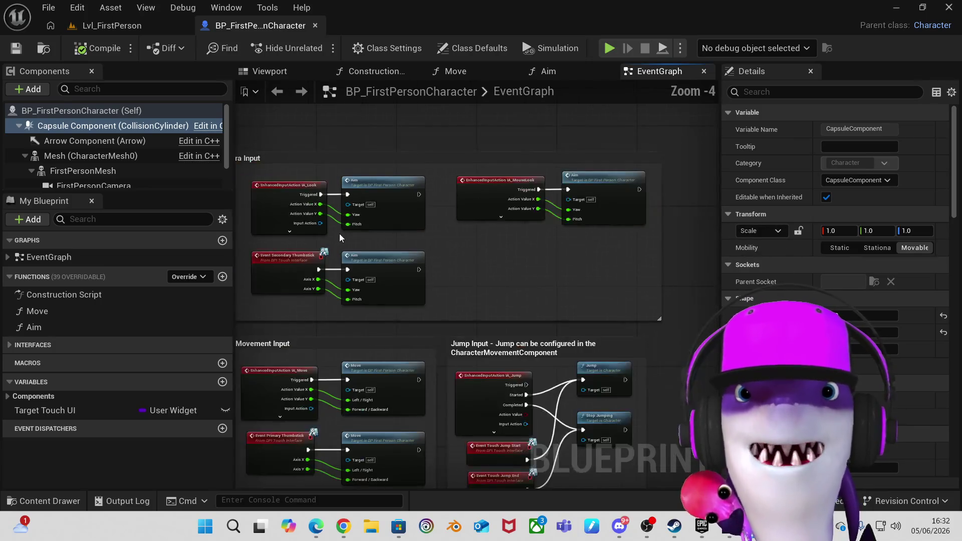
{"action": "mouse_move", "coordinate": [370, 237]}
{"action": "left_mouse_down"}
{"action": "mouse_move", "coordinate": [544, 266]}
{"action": "mouse_move", "coordinate": [501, 229]}
{"action": "mouse_move", "coordinate": [359, 188]}
{"action": "mouse_move", "coordinate": [388, 206]}
{"action": "mouse_move", "coordinate": [370, 207]}
{"action": "mouse_move", "coordinate": [389, 143]}
{"action": "left_mouse_up"}
{"action": "left_click_drag", "start_coordinate": [337, 308], "coordinate": [352, 235]}
{"action": "scroll", "coordinate": [365, 220], "scroll_direction": "up", "scroll_amount": 1}
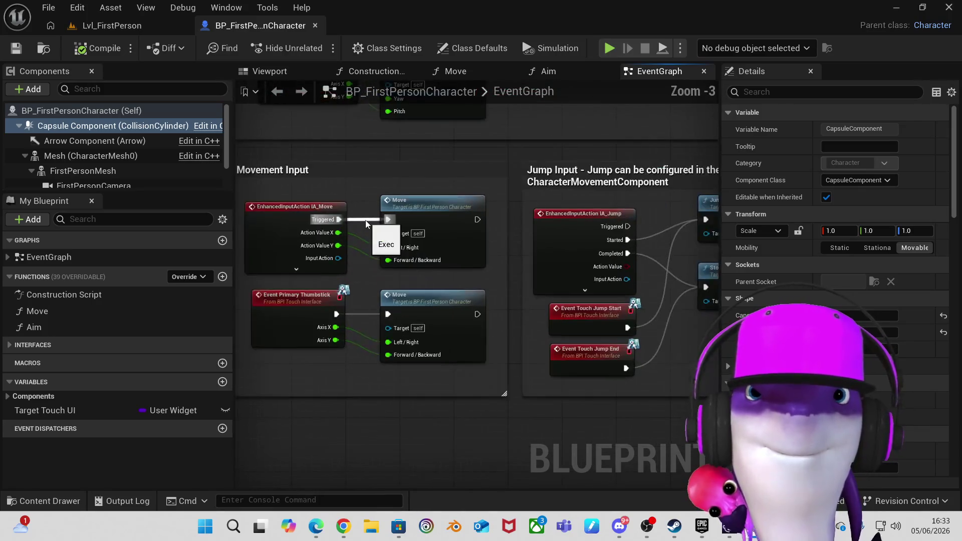
{"action": "scroll", "coordinate": [365, 221], "scroll_direction": "up", "scroll_amount": 2}
{"action": "left_click_drag", "start_coordinate": [365, 221], "coordinate": [434, 188]}
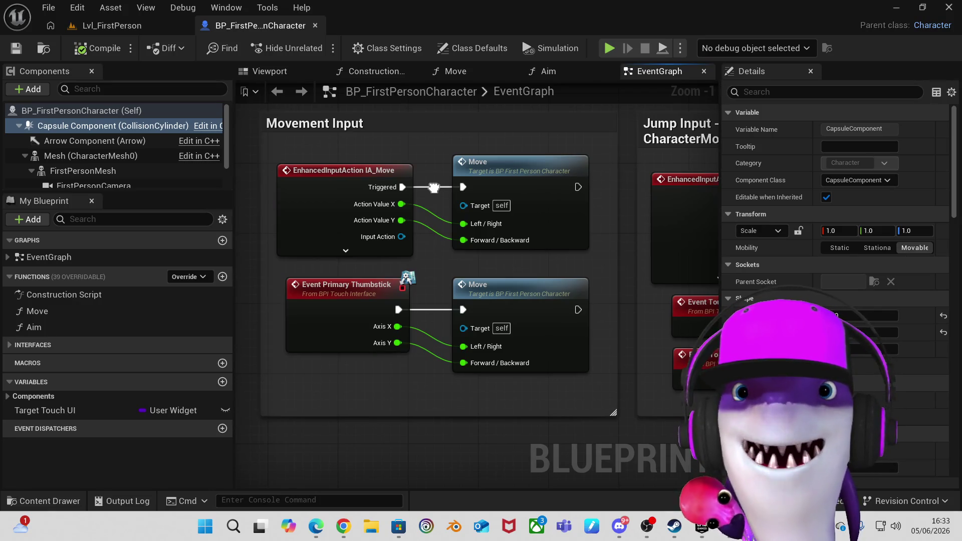
{"action": "mouse_move", "coordinate": [434, 188]}
{"action": "left_mouse_down"}
{"action": "mouse_move", "coordinate": [432, 276]}
{"action": "mouse_move", "coordinate": [448, 370]}
{"action": "left_mouse_up"}
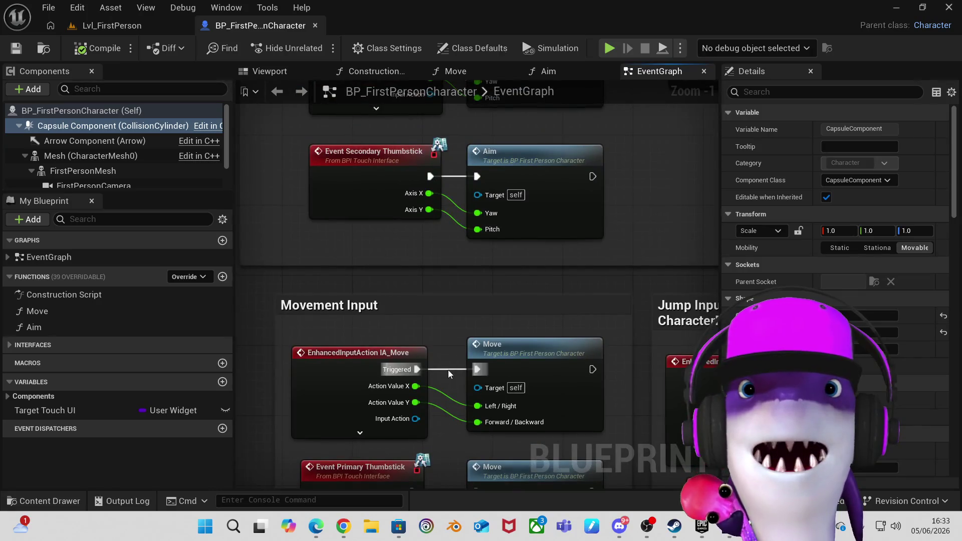
{"action": "left_click_drag", "start_coordinate": [471, 264], "coordinate": [467, 432]}
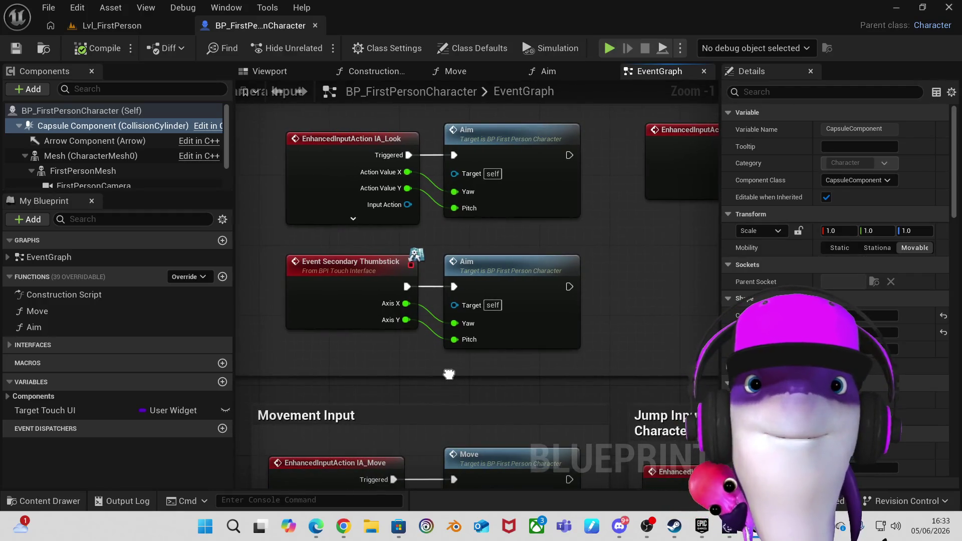
{"action": "scroll", "coordinate": [446, 365], "scroll_direction": "down", "scroll_amount": 2}
{"action": "scroll", "coordinate": [444, 357], "scroll_direction": "down", "scroll_amount": 1}
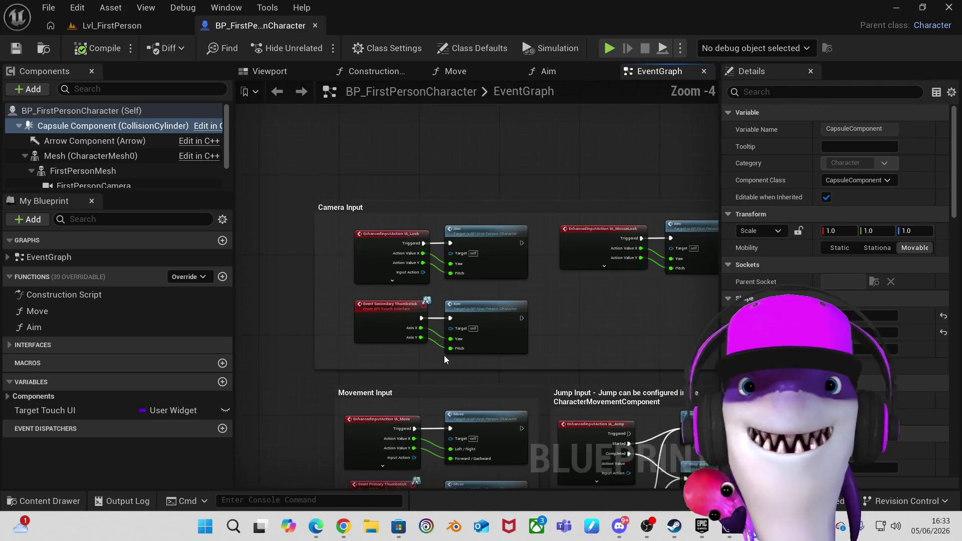
{"action": "scroll", "coordinate": [579, 350], "scroll_direction": "up", "scroll_amount": 1}
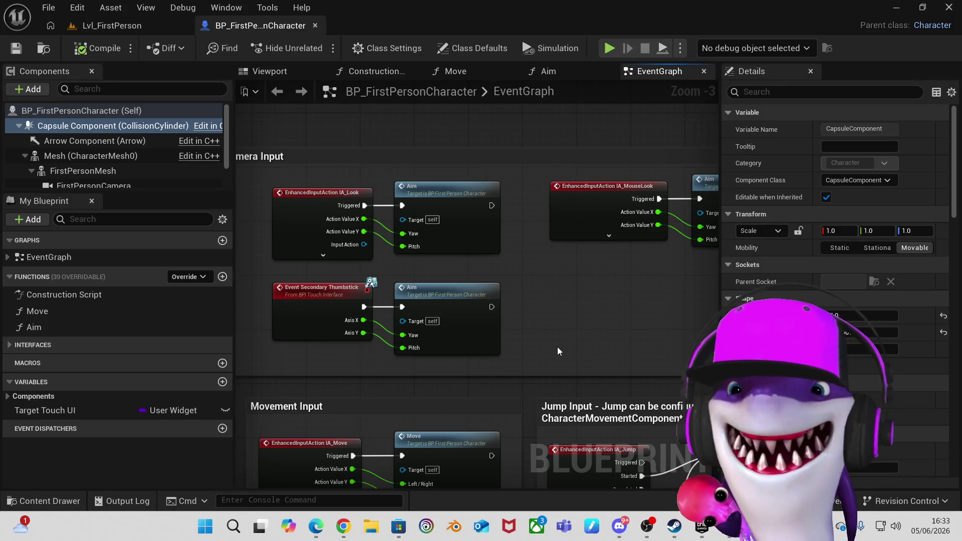
{"action": "scroll", "coordinate": [518, 335], "scroll_direction": "down", "scroll_amount": 1}
Pan and zoom around the EventGraph input sections, then switch back to Lvl_FirstPerson.
{"action": "mouse_move", "coordinate": [540, 344]}
{"action": "left_mouse_down"}
{"action": "mouse_move", "coordinate": [458, 197]}
{"action": "mouse_move", "coordinate": [490, 206]}
{"action": "mouse_move", "coordinate": [509, 350]}
{"action": "mouse_move", "coordinate": [407, 361]}
{"action": "mouse_move", "coordinate": [456, 236]}
{"action": "mouse_move", "coordinate": [481, 227]}
{"action": "mouse_move", "coordinate": [482, 251]}
{"action": "left_mouse_up"}
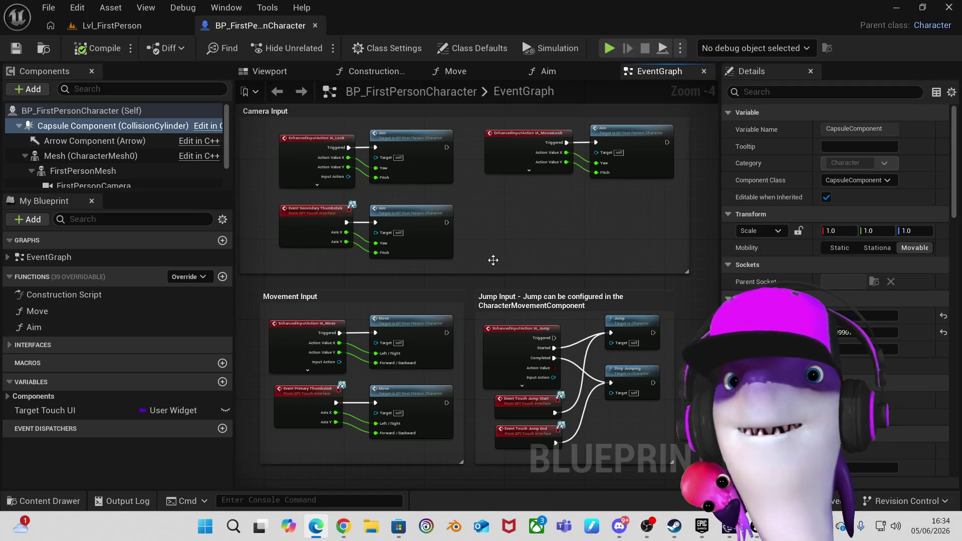
{"action": "scroll", "coordinate": [491, 261], "scroll_direction": "down", "scroll_amount": 1}
{"action": "scroll", "coordinate": [492, 260], "scroll_direction": "down", "scroll_amount": 1}
{"action": "scroll", "coordinate": [491, 260], "scroll_direction": "up", "scroll_amount": 2}
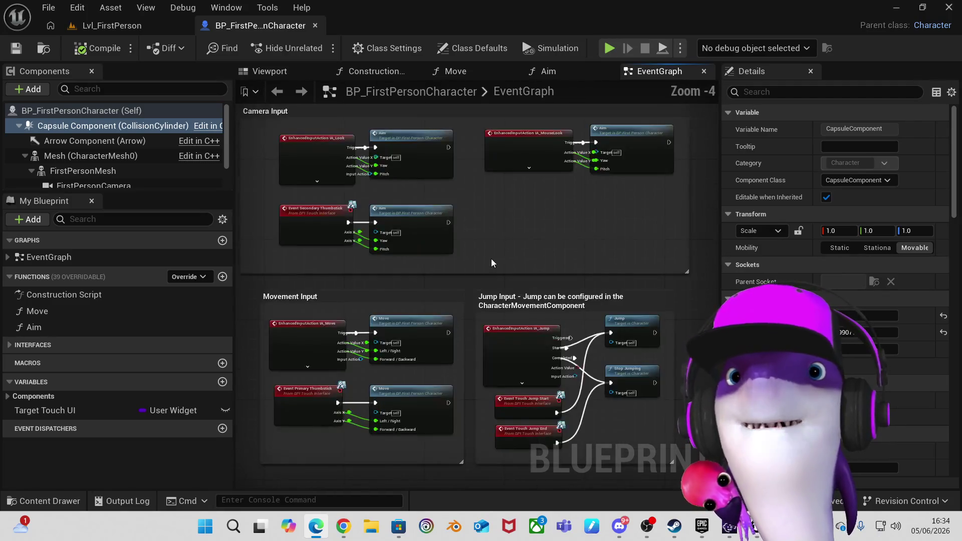
{"action": "scroll", "coordinate": [492, 260], "scroll_direction": "down", "scroll_amount": 1}
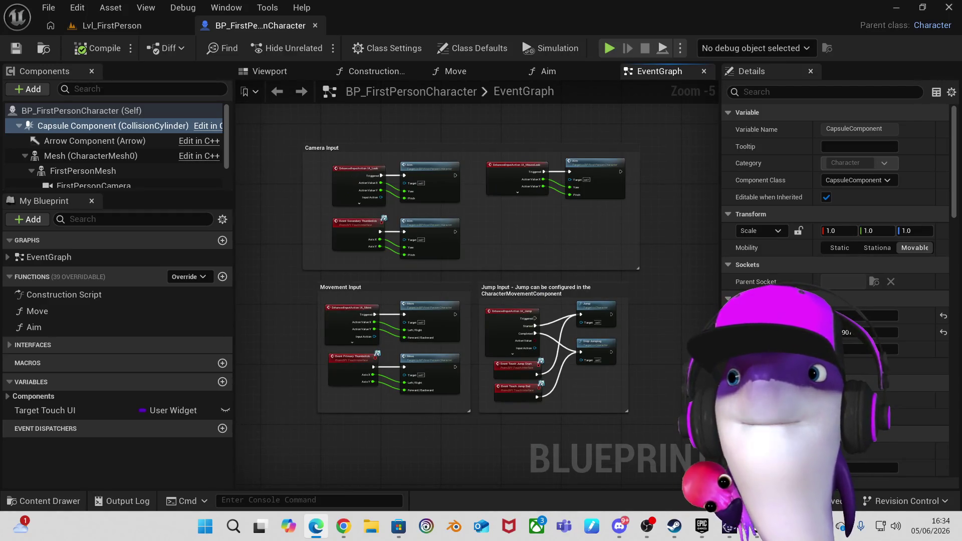
{"action": "scroll", "coordinate": [601, 284], "scroll_direction": "down", "scroll_amount": 2}
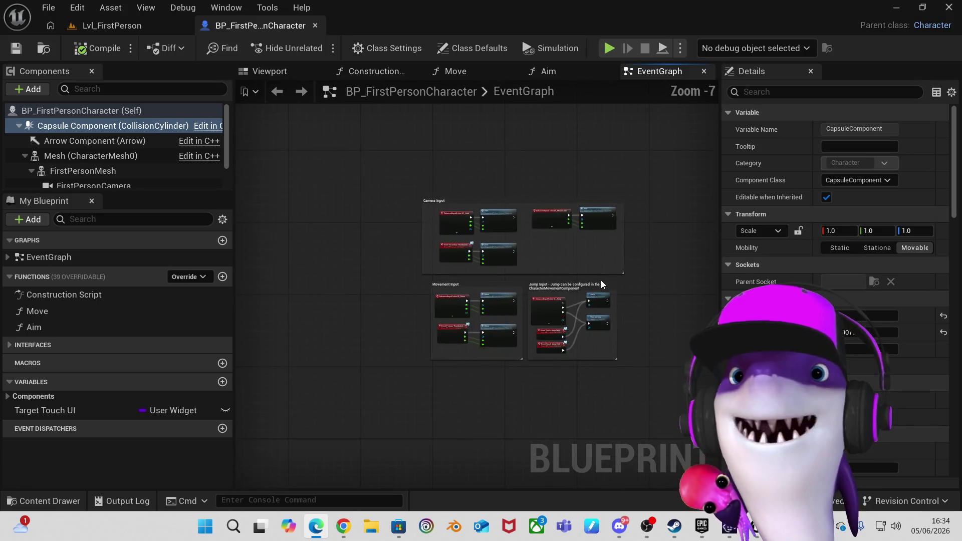
{"action": "scroll", "coordinate": [601, 284], "scroll_direction": "up", "scroll_amount": 2}
{"action": "scroll", "coordinate": [600, 281], "scroll_direction": "up", "scroll_amount": 1}
{"action": "mouse_move", "coordinate": [572, 268]}
{"action": "left_mouse_down"}
{"action": "mouse_move", "coordinate": [563, 295]}
{"action": "mouse_move", "coordinate": [748, 254]}
{"action": "mouse_move", "coordinate": [551, 406]}
{"action": "mouse_move", "coordinate": [551, 247]}
{"action": "mouse_move", "coordinate": [600, 260]}
{"action": "left_mouse_up"}
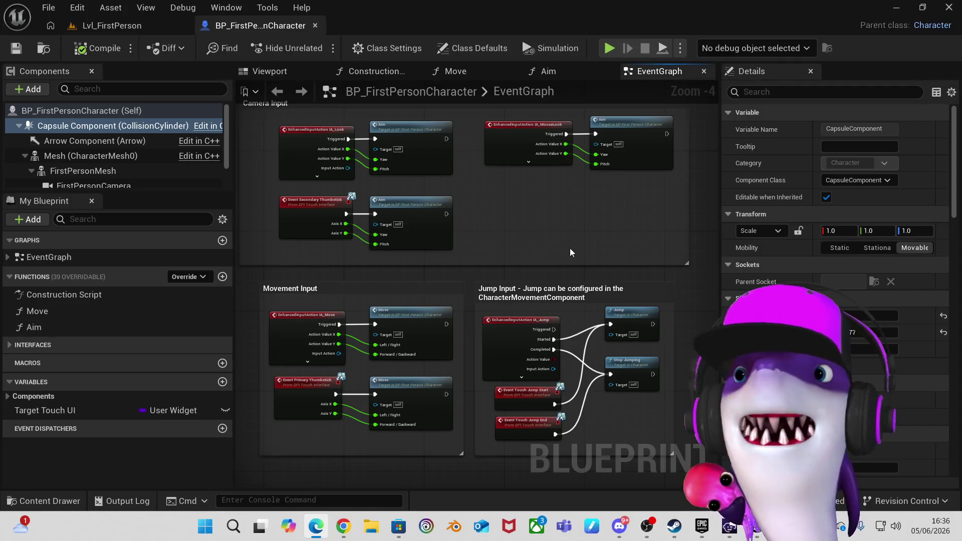
{"action": "left_click", "coordinate": [130, 33]}
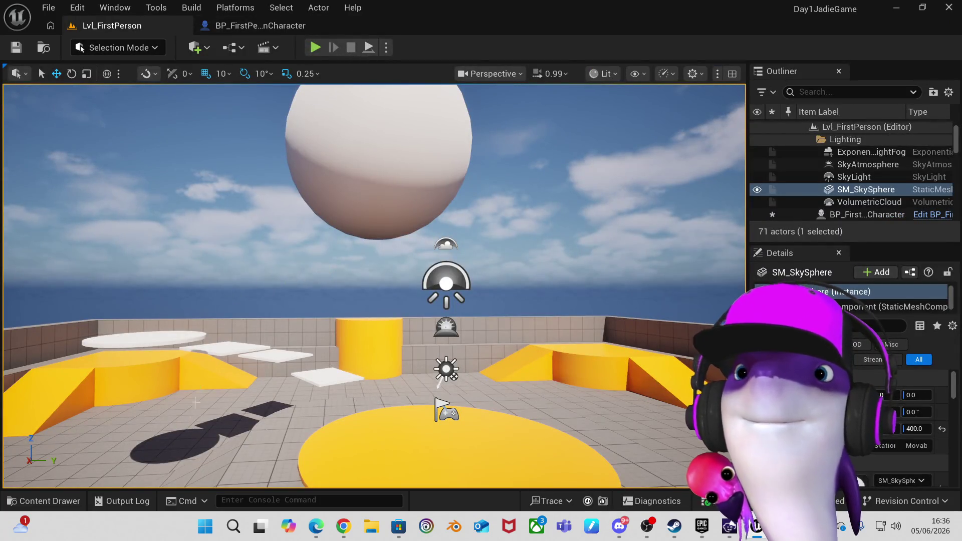
Open the Content Drawer, which shows the four BP_FirstPerson assets in FirstPerson Blueprints.
{"action": "left_click", "coordinate": [38, 501]}
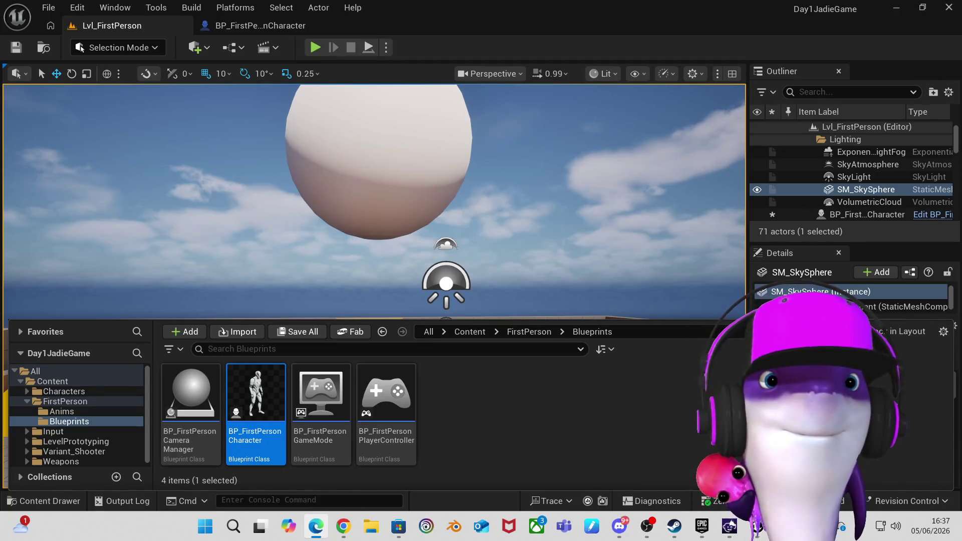
Switch the content browser to the top-level Content folder.
{"action": "left_click", "coordinate": [50, 381]}
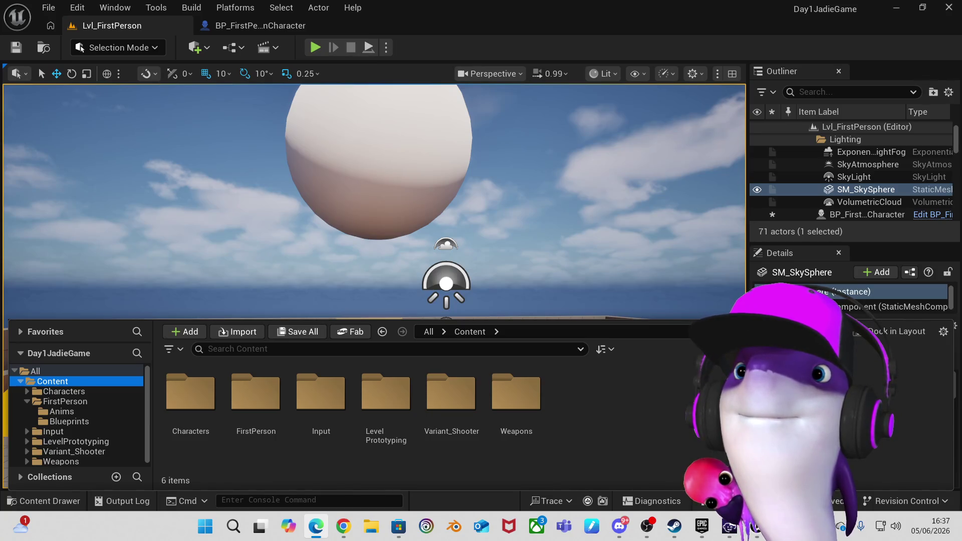
Create a new folder in Content and accept its default name NewFolder.
{"action": "right_click", "coordinate": [567, 391]}
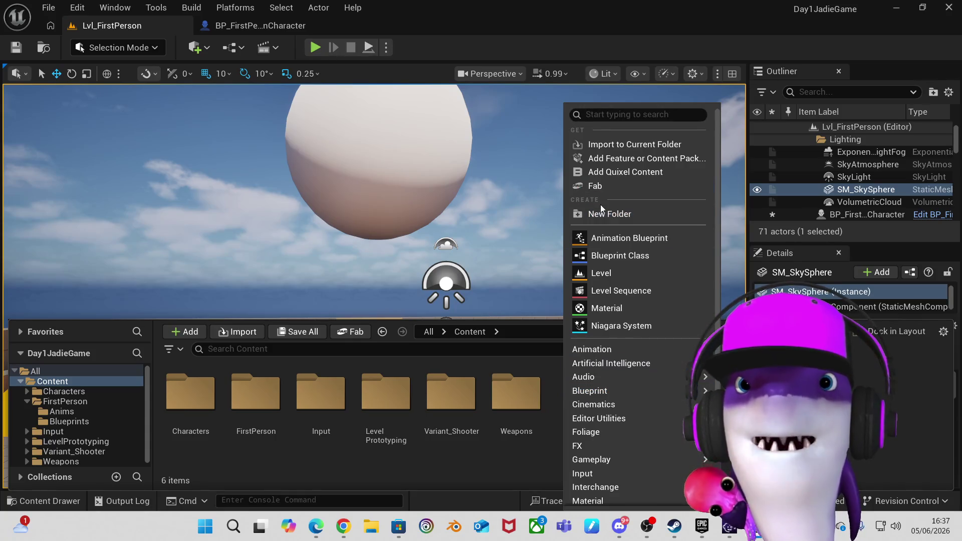
{"action": "left_click", "coordinate": [620, 214]}
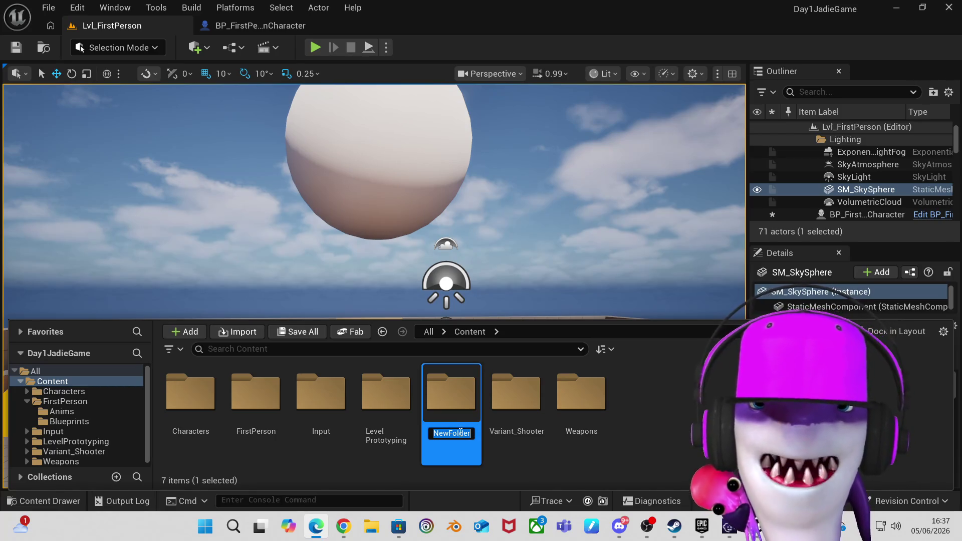
{"action": "key", "text": "Return"}
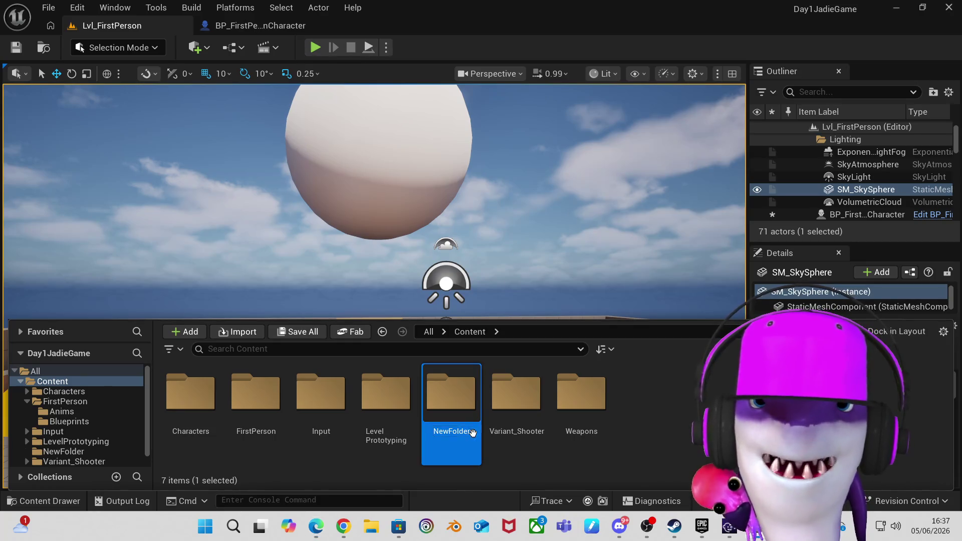
Open NewFolder, then return to the Content folder and select NewFolder's options.
{"action": "right_click", "coordinate": [451, 432]}
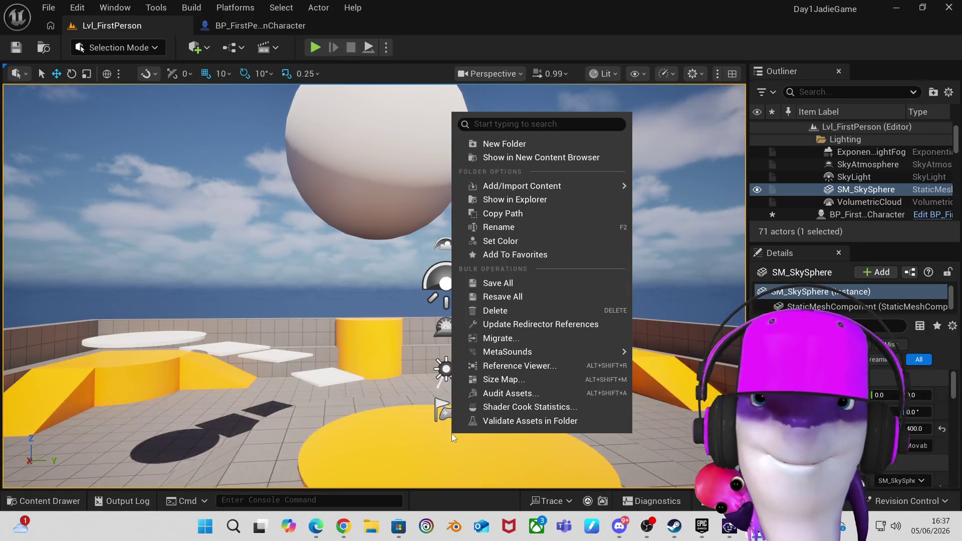
{"action": "left_click", "coordinate": [2, 502]}
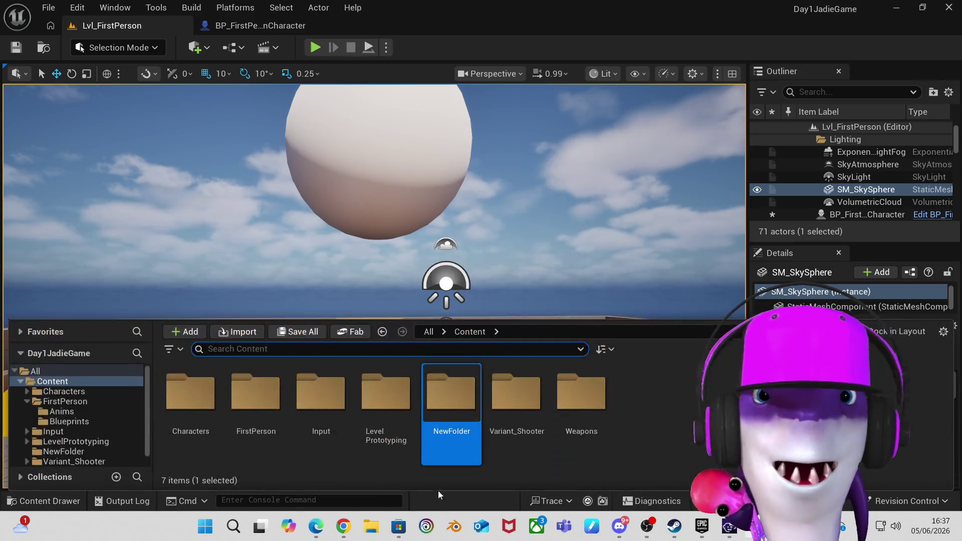
{"action": "double_click", "coordinate": [442, 441]}
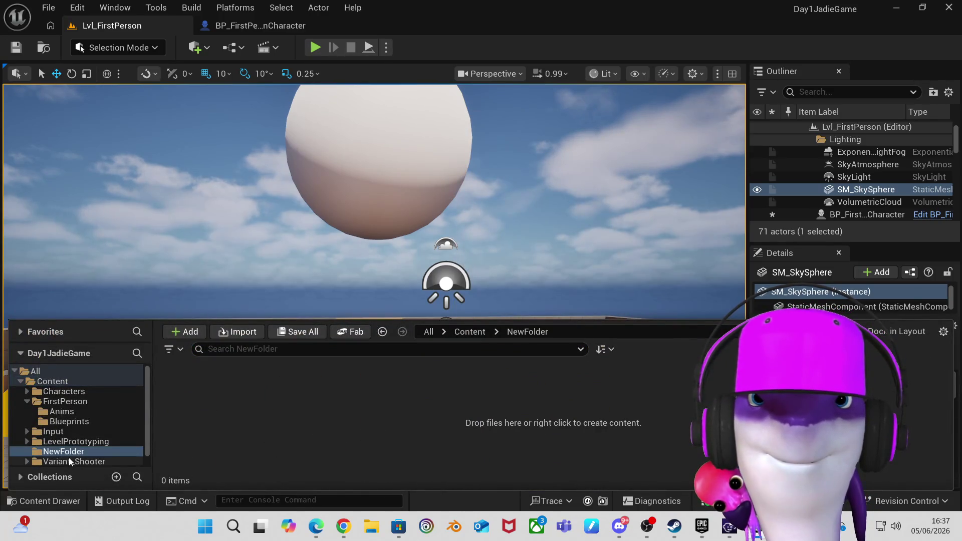
{"action": "left_click", "coordinate": [84, 453]}
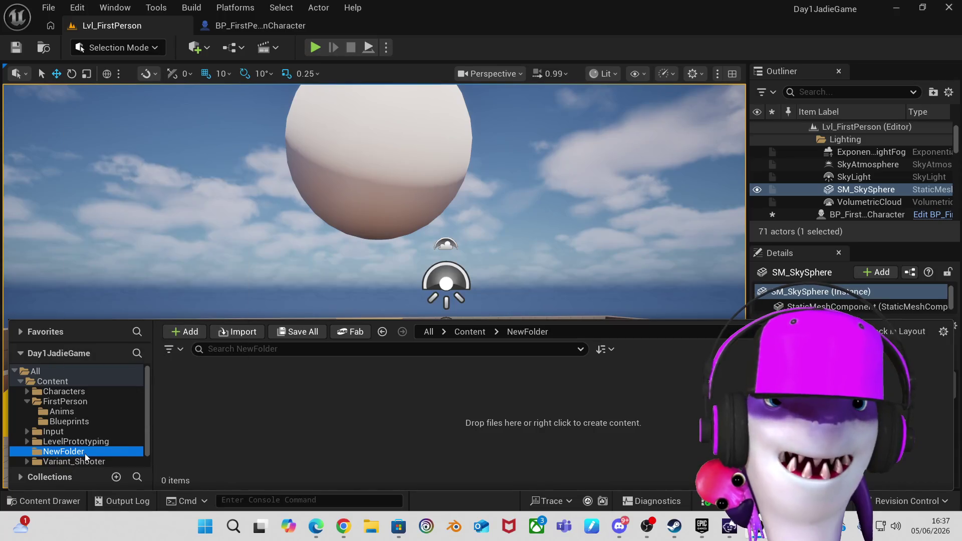
{"action": "left_click", "coordinate": [51, 381]}
{"action": "right_click", "coordinate": [460, 401]}
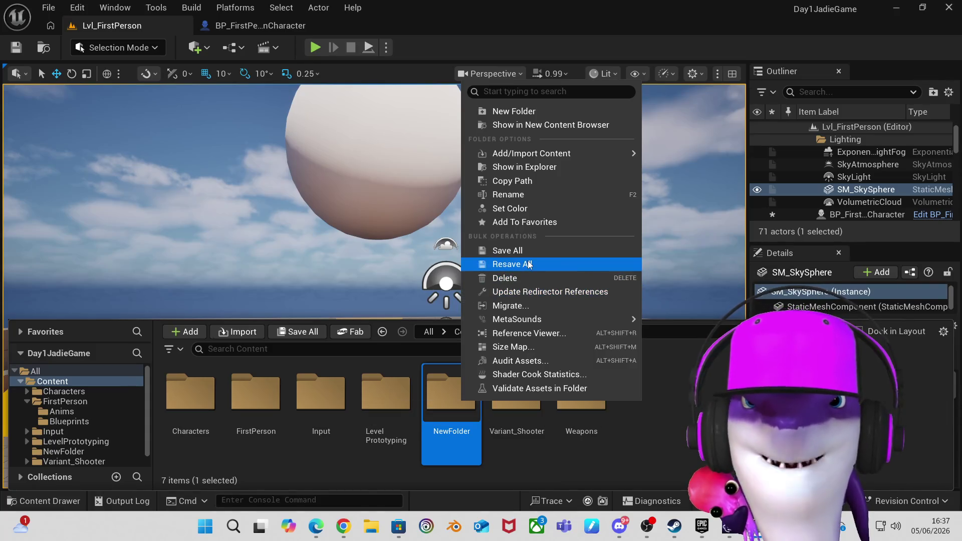
Rename NewFolder to MyStuff without a space, then open the empty MyStuff folder.
{"action": "mouse_move", "coordinate": [530, 321]}
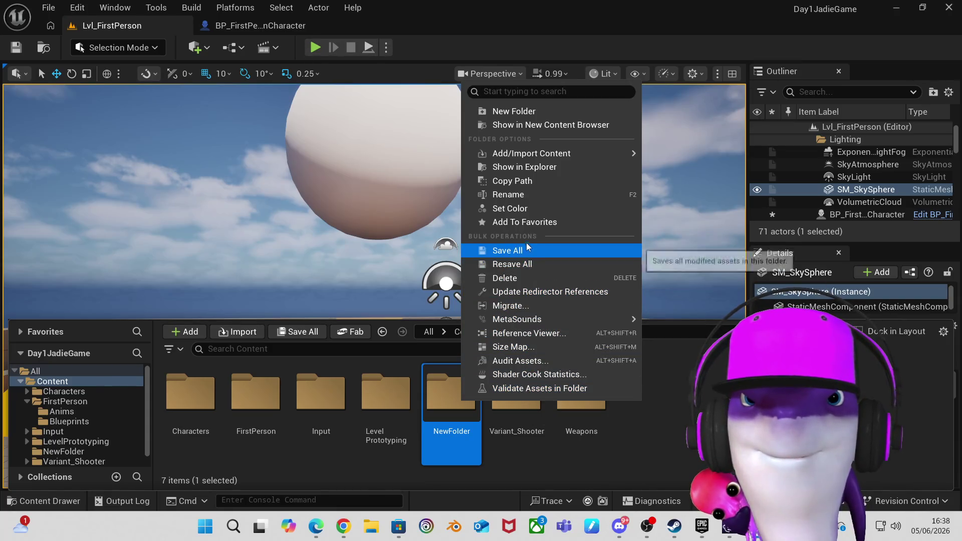
{"action": "left_click", "coordinate": [528, 200]}
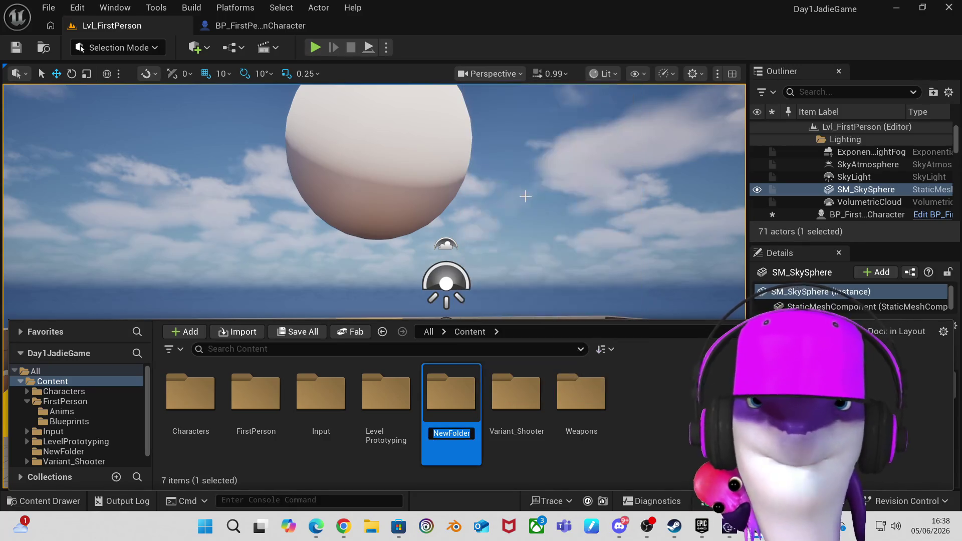
{"action": "type", "text": "my "}
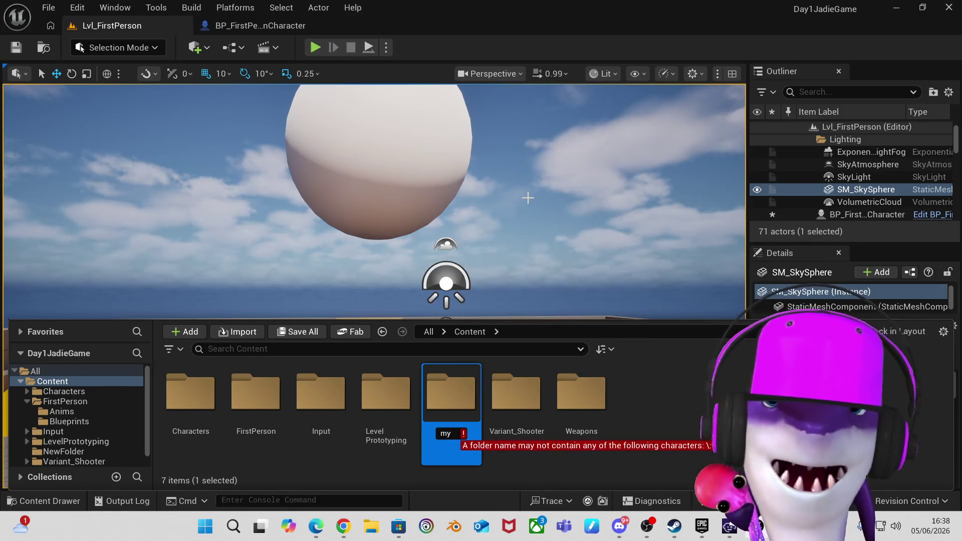
{"action": "type", "text": "stuff"}
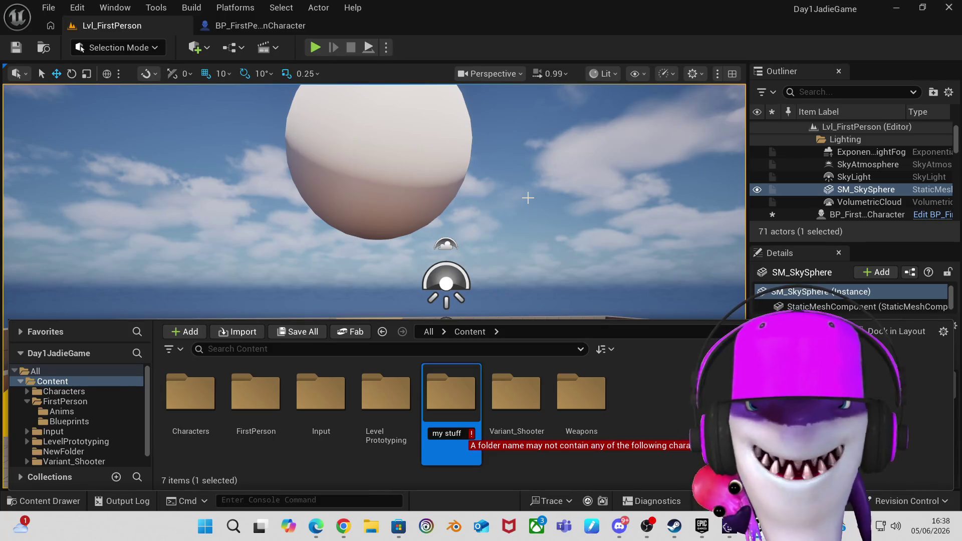
{"action": "key", "text": "BackSpace"}
{"action": "key", "text": "BackSpace"}
{"action": "key", "text": "BackSpace"}
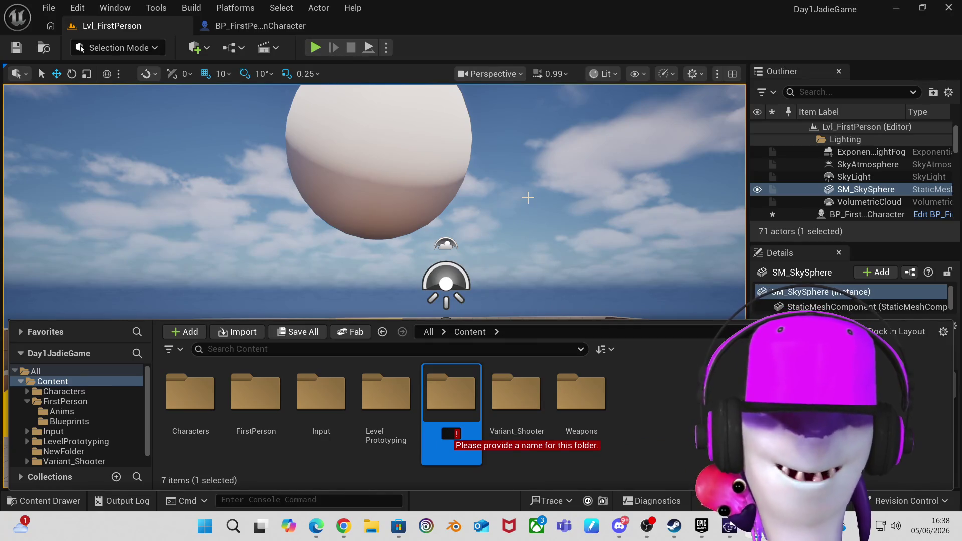
{"action": "type", "text": "MyS"}
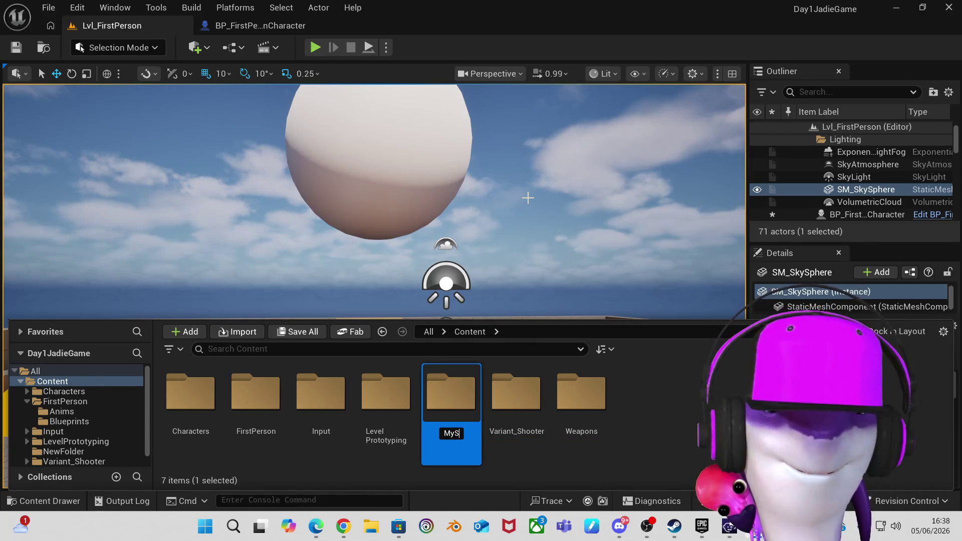
{"action": "type", "text": "tuff"}
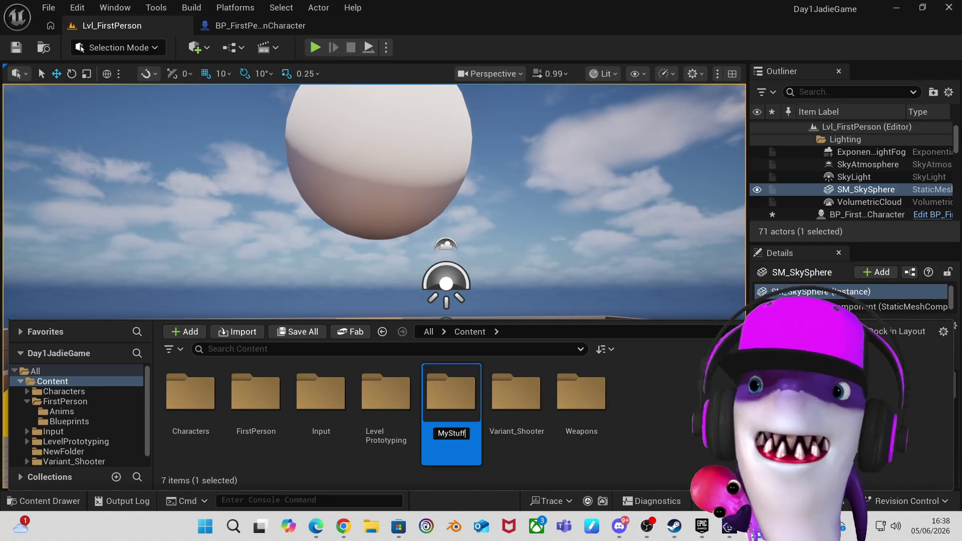
{"action": "key", "text": "Return"}
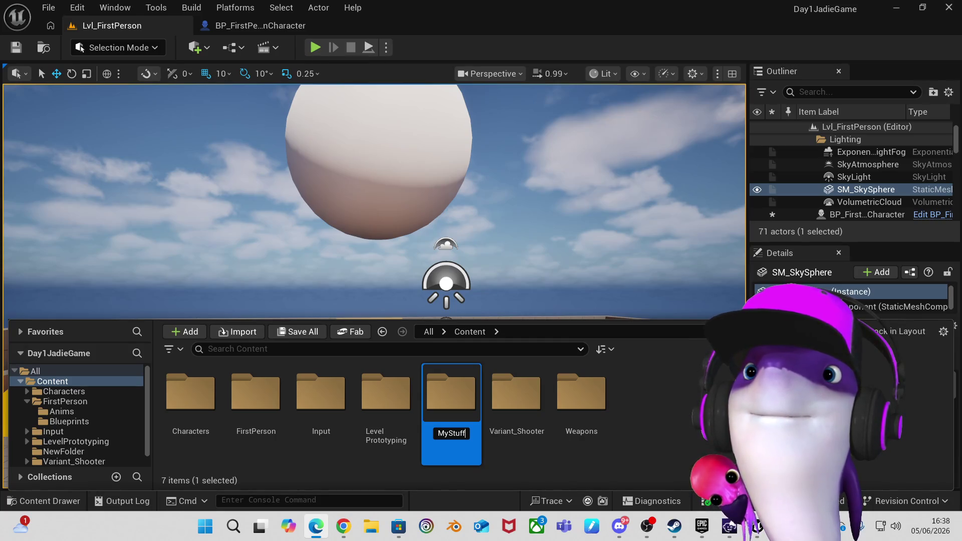
{"action": "key", "text": "Return"}
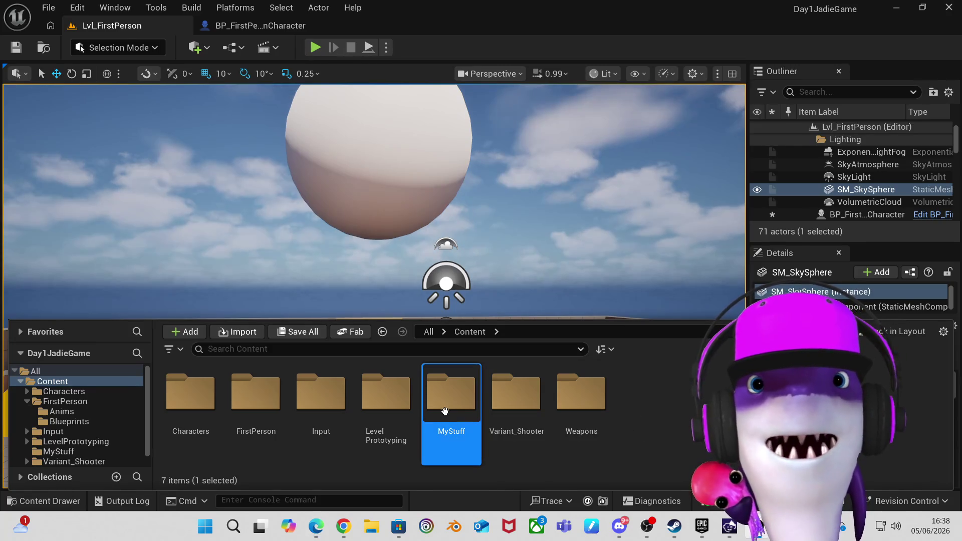
{"action": "double_click", "coordinate": [448, 408]}
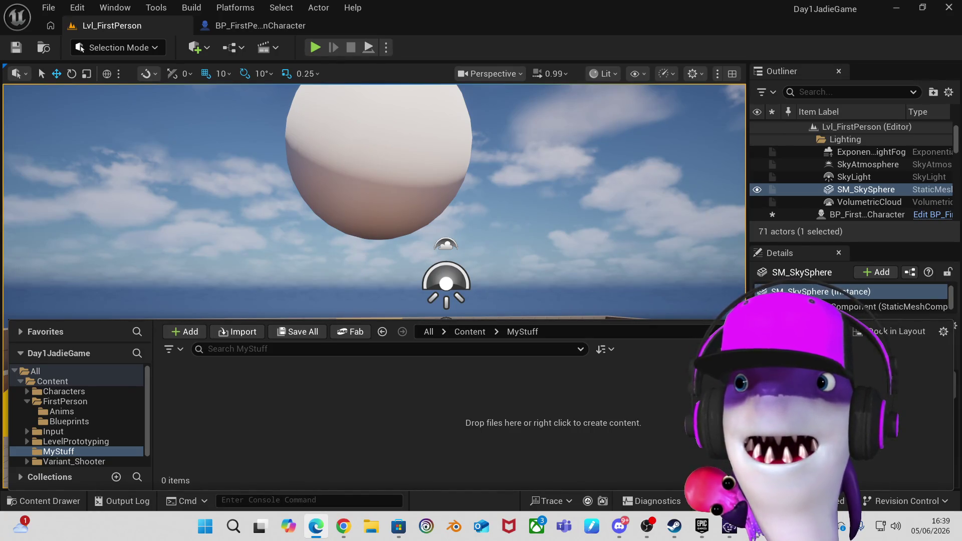
Browse the create-content menu in MyStuff, then reopen it to show Blueprint options.
{"action": "right_click", "coordinate": [404, 407]}
{"action": "mouse_move", "coordinate": [407, 407]}
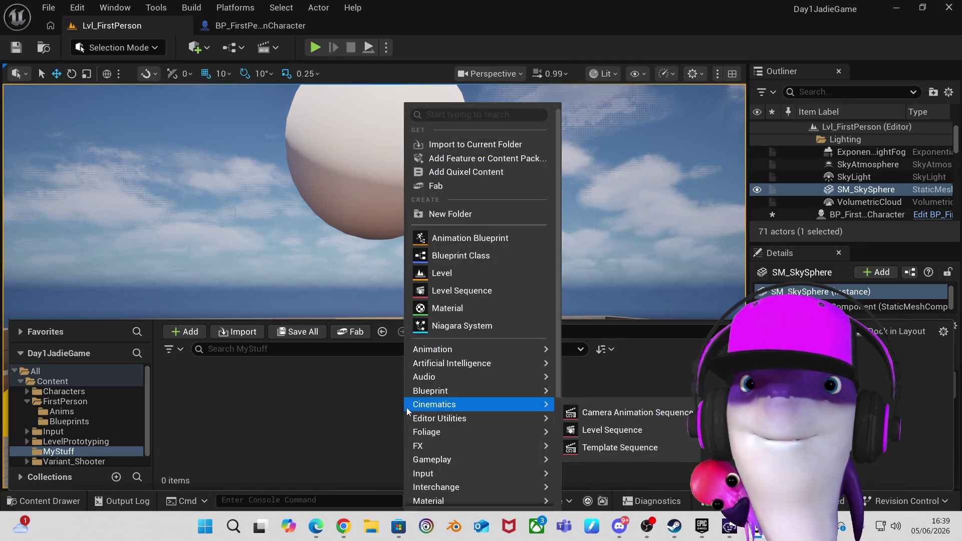
{"action": "mouse_move", "coordinate": [500, 363]}
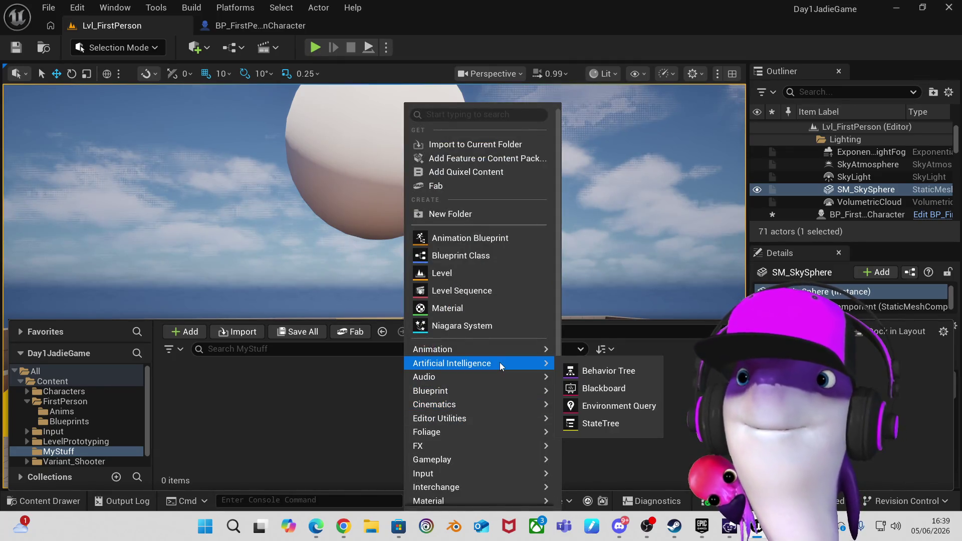
{"action": "scroll", "coordinate": [488, 326], "scroll_direction": "down", "scroll_amount": 3}
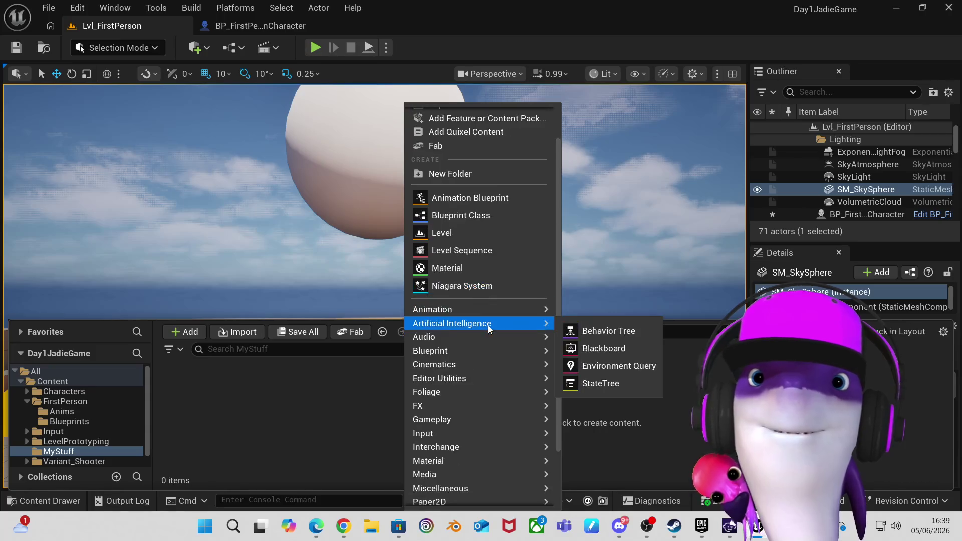
{"action": "mouse_move", "coordinate": [488, 325]}
{"action": "scroll", "coordinate": [488, 326], "scroll_direction": "down", "scroll_amount": 3}
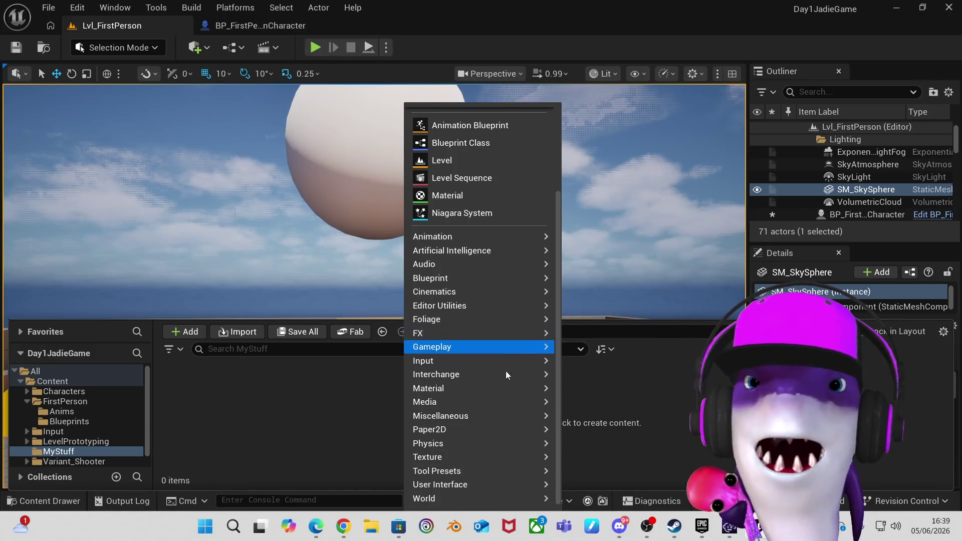
{"action": "mouse_move", "coordinate": [504, 399]}
{"action": "scroll", "coordinate": [504, 399], "scroll_direction": "up", "scroll_amount": 6}
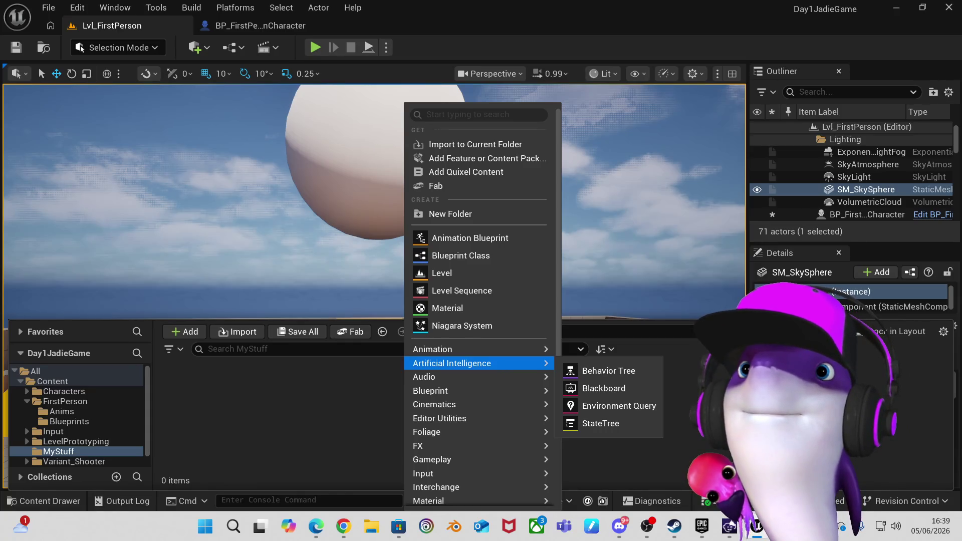
{"action": "key", "text": "Escape"}
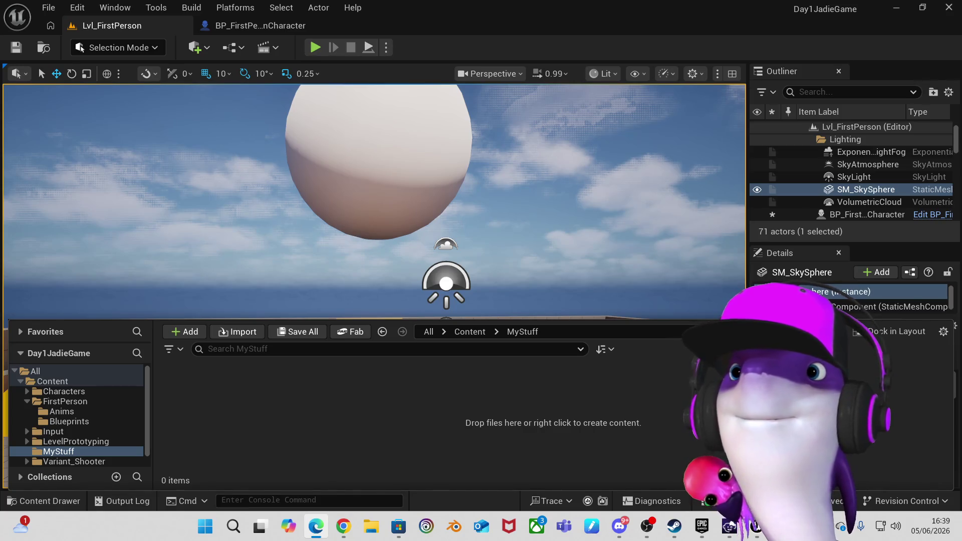
{"action": "right_click", "coordinate": [365, 384]}
{"action": "mouse_move", "coordinate": [366, 386]}
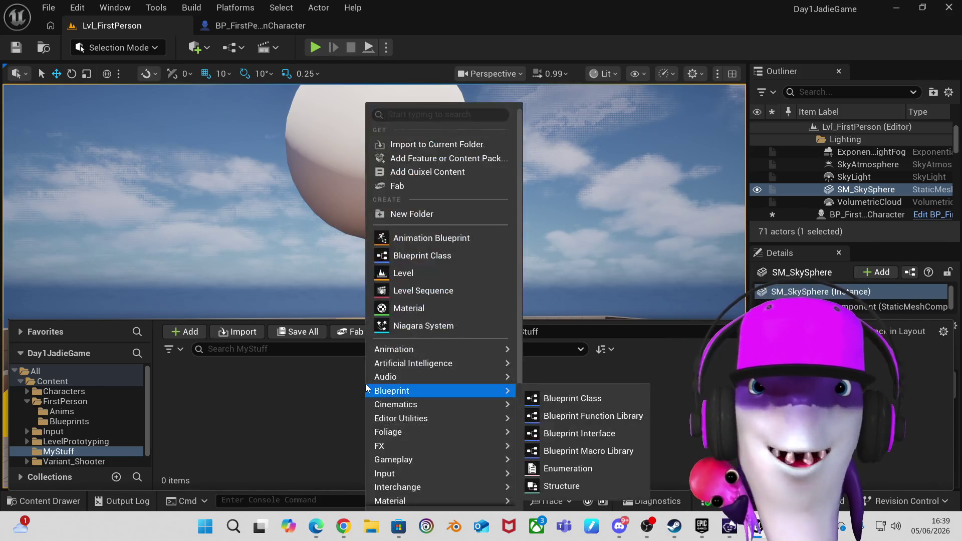
Create a Blueprint Class with Actor as its parent class.
{"action": "left_click", "coordinate": [431, 256]}
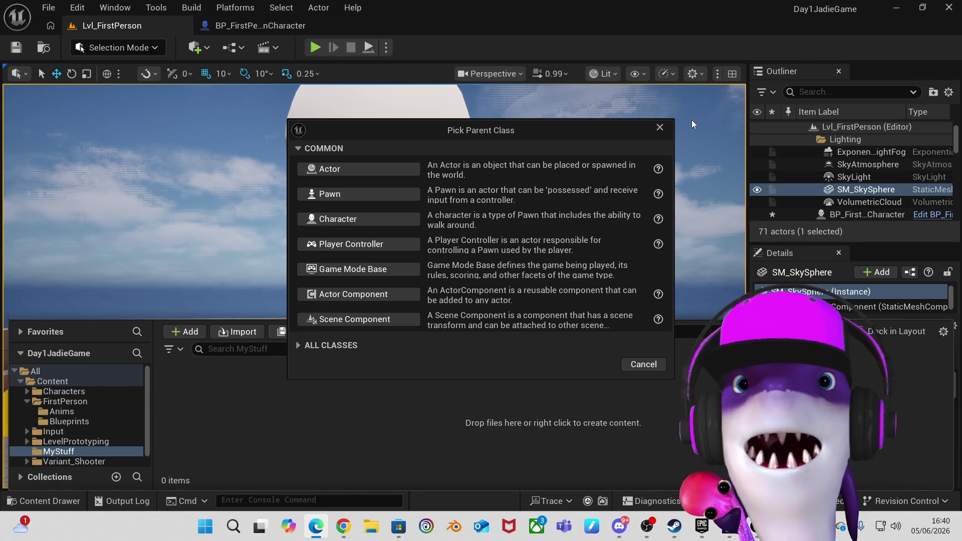
{"action": "left_click", "coordinate": [364, 172]}
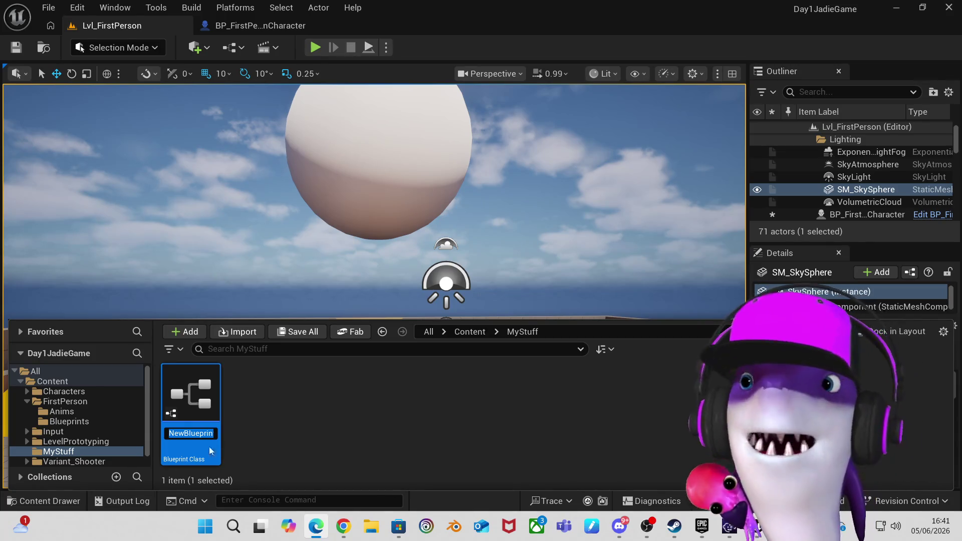
Rename the NewBlueprint asset to 't'.
{"action": "left_click", "coordinate": [193, 437]}
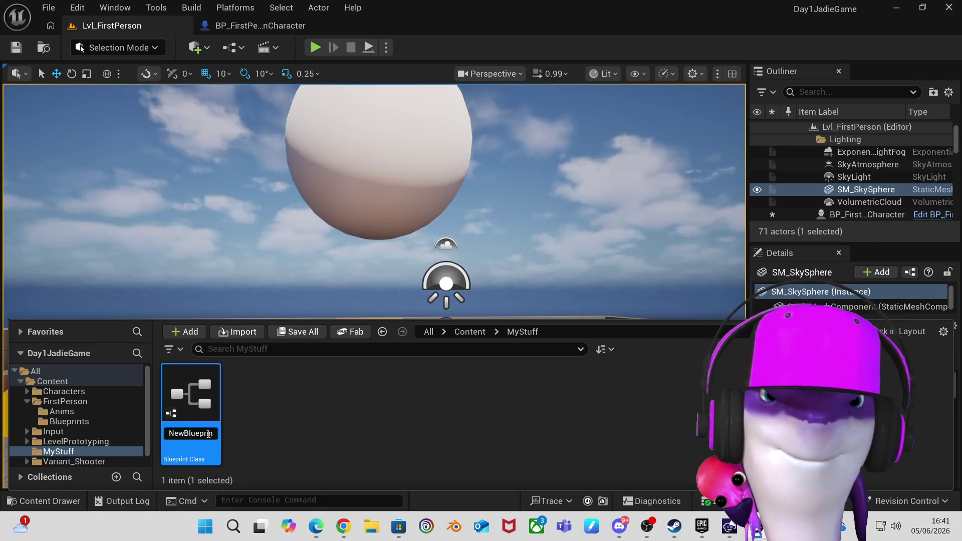
{"action": "key", "text": "BackSpace"}
{"action": "key", "text": "BackSpace"}
{"action": "key", "text": "BackSpace"}
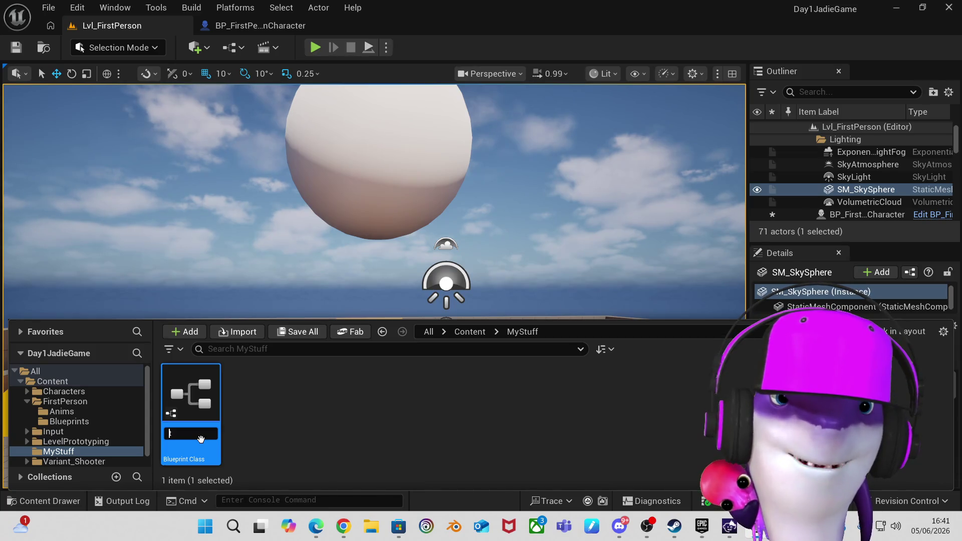
{"action": "type", "text": "t"}
{"action": "key", "text": "Return"}
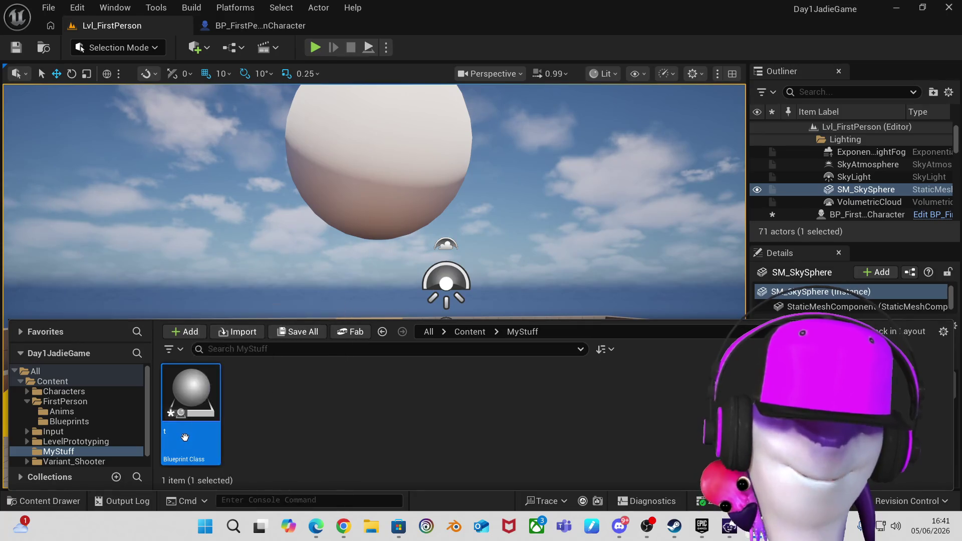
Re-edit the 't' asset's name, typing BP_Target into the field.
{"action": "left_click", "coordinate": [179, 435]}
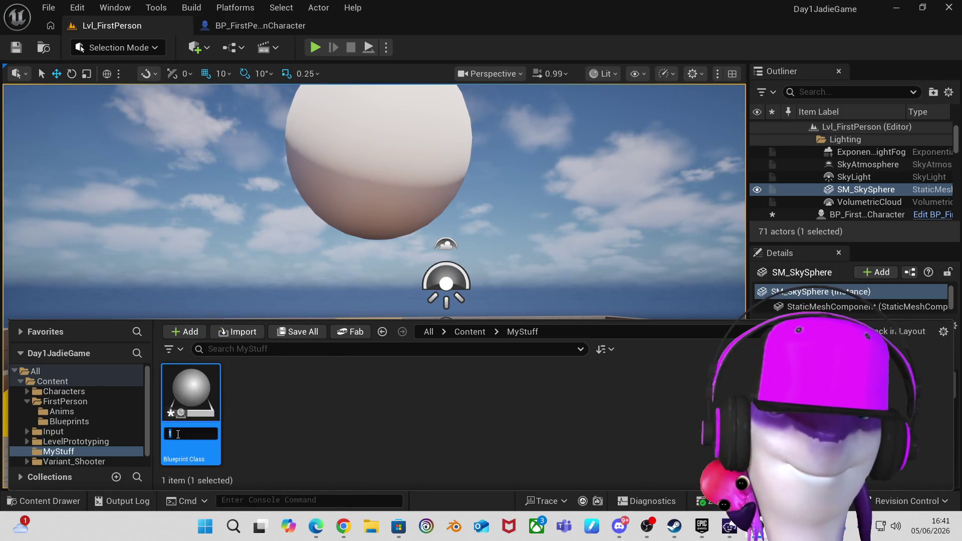
{"action": "key", "text": "BackSpace"}
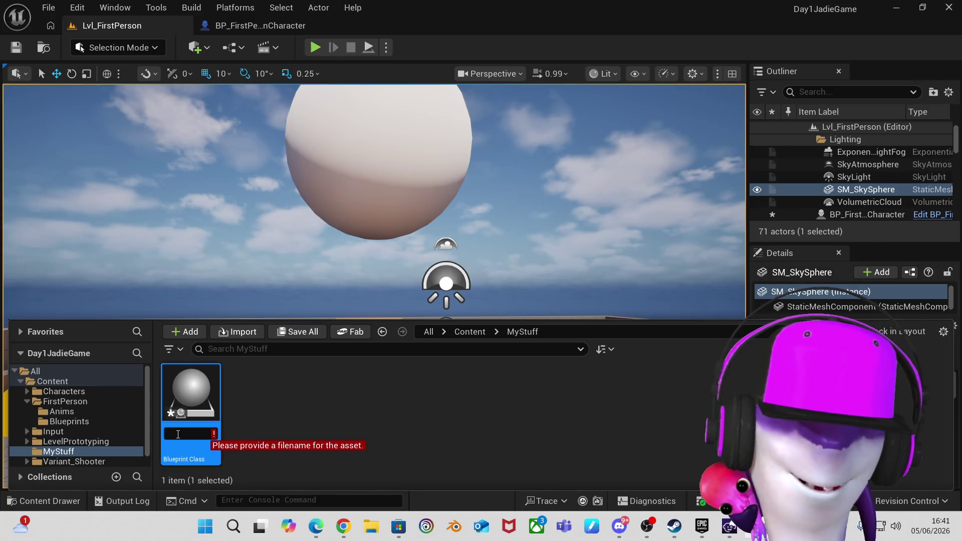
{"action": "type", "text": "BP_"}
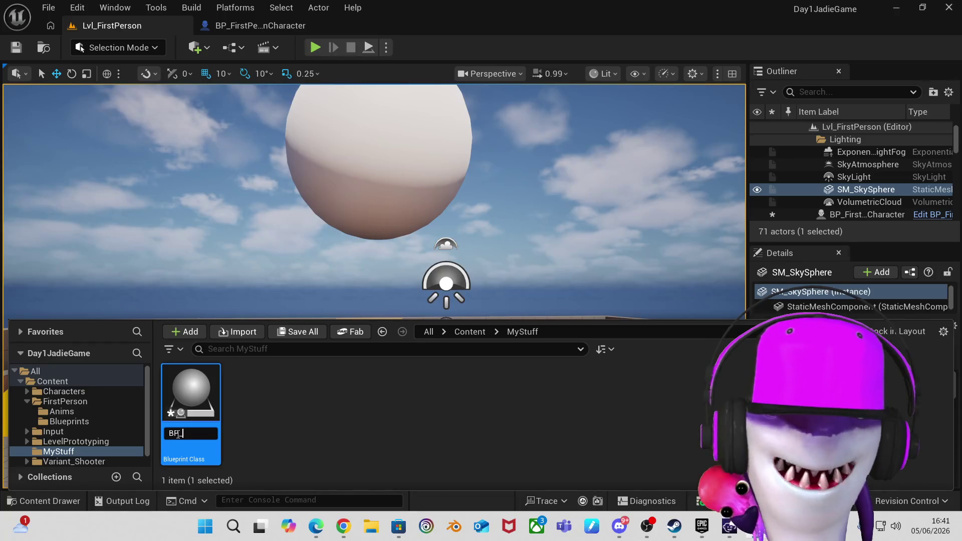
{"action": "type", "text": "Ta"}
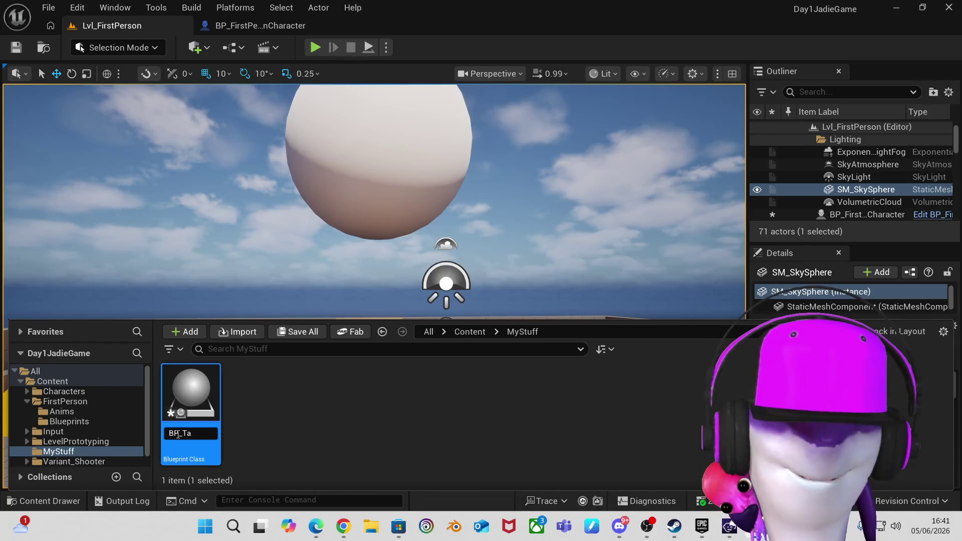
{"action": "type", "text": "rget"}
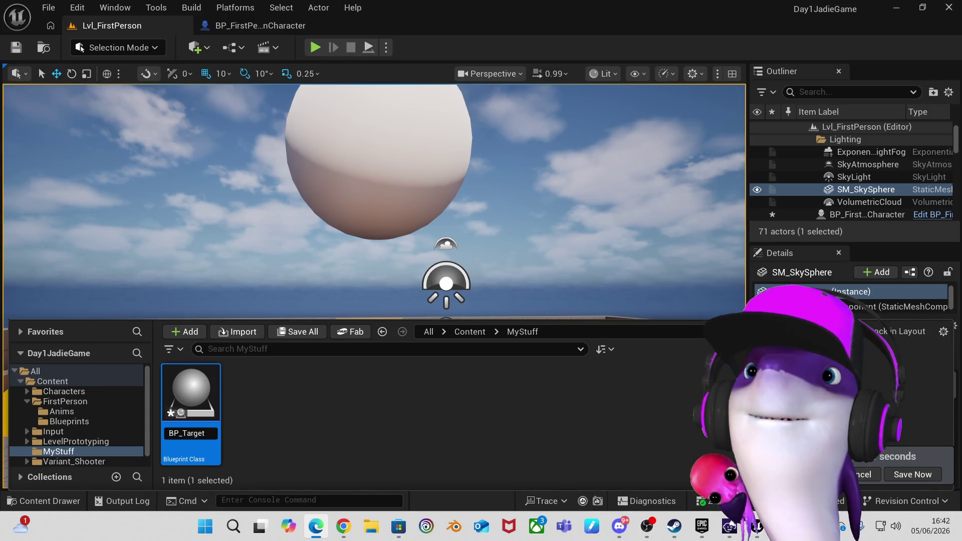
{"action": "type", "text": "t"}
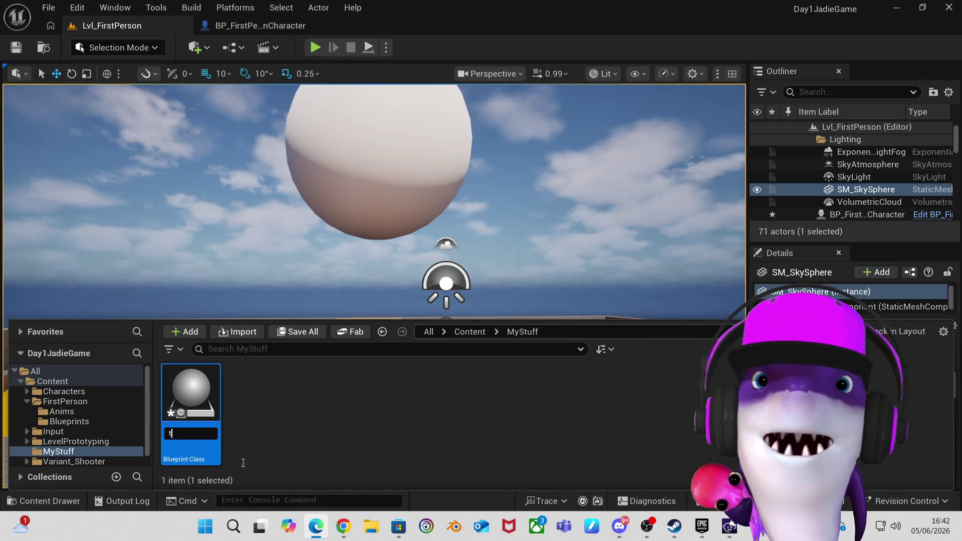
Commit the name BP_Target and open the Blueprint in its editor.
{"action": "key", "text": "BackSpace"}
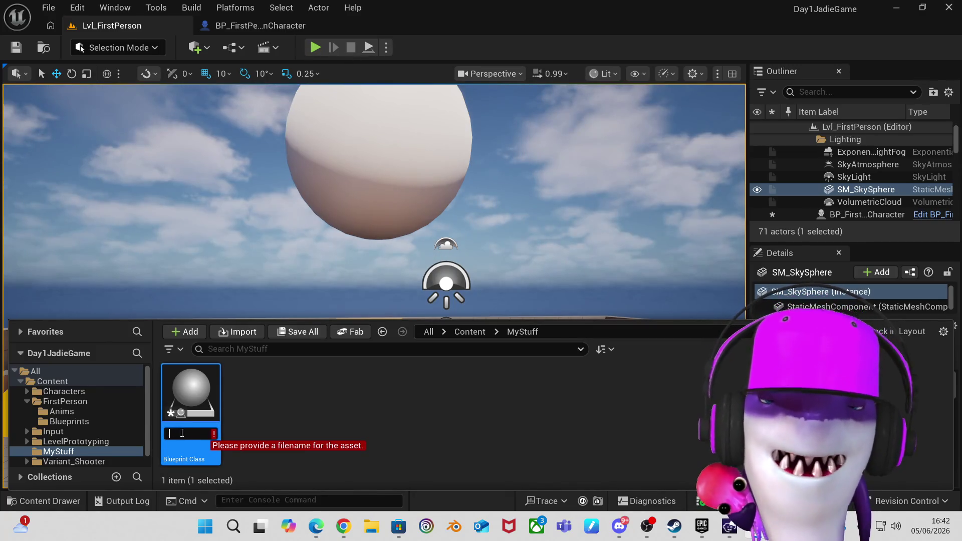
{"action": "type", "text": "BP"}
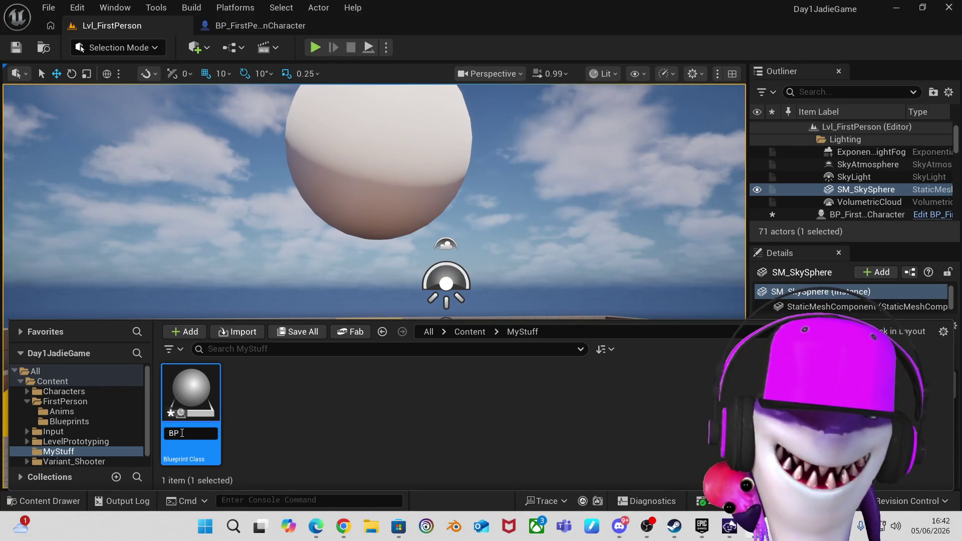
{"action": "type", "text": "_"}
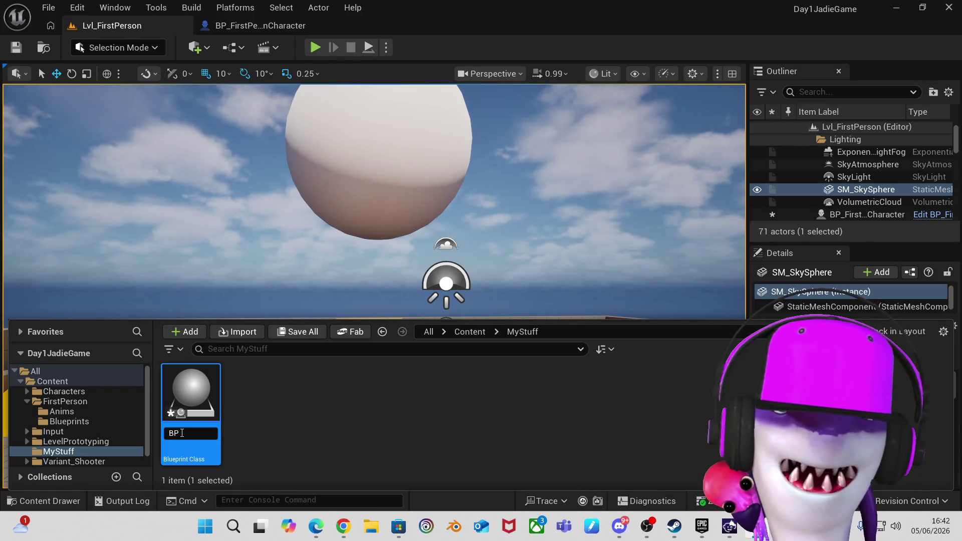
{"action": "type", "text": "Target"}
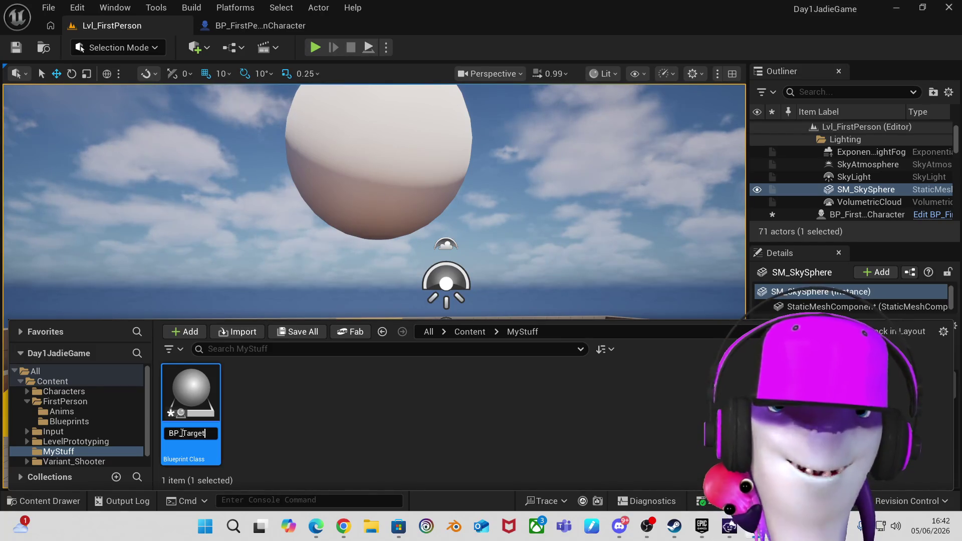
{"action": "key", "text": "Return"}
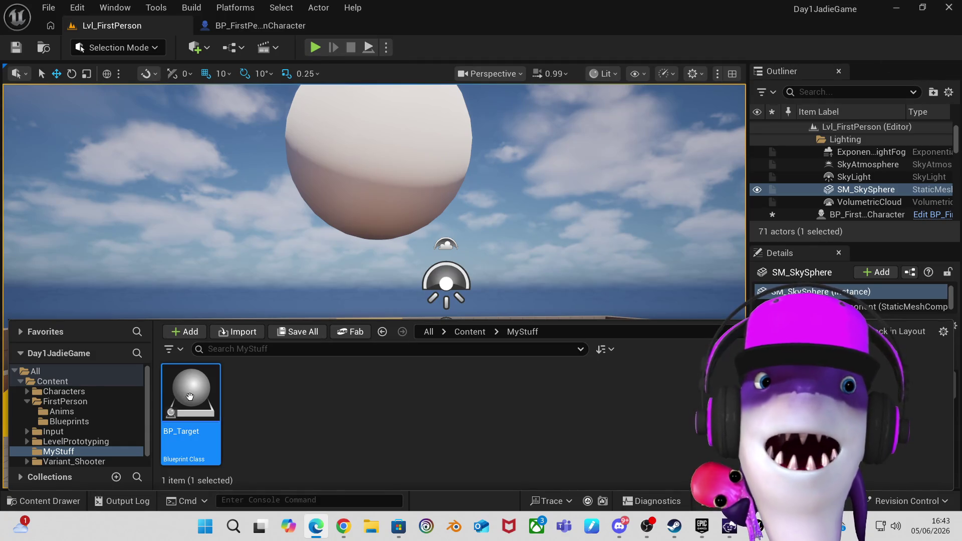
{"action": "double_click", "coordinate": [190, 397]}
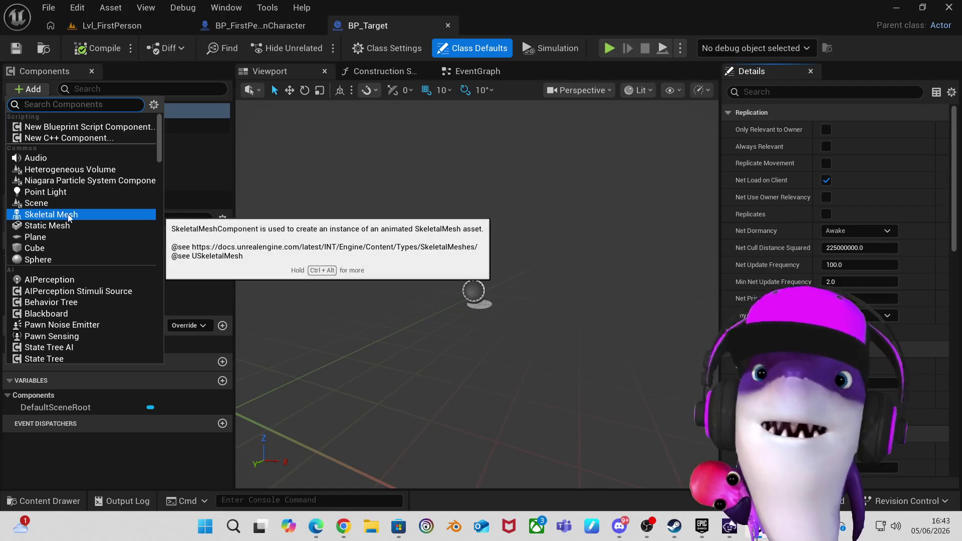
Find Basic Shapes in the Add component list and add a Sphere to BP_Target.
{"action": "scroll", "coordinate": [75, 215], "scroll_direction": "down", "scroll_amount": 1}
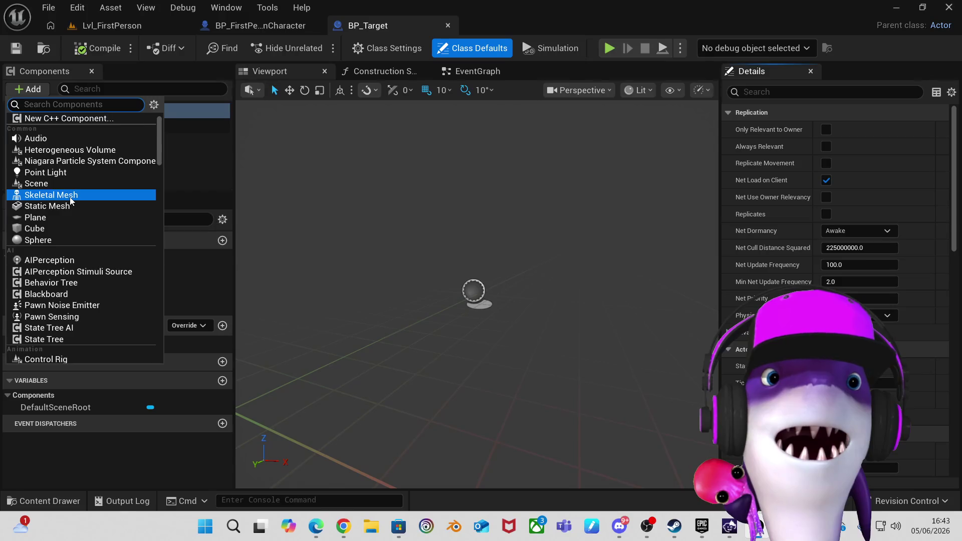
{"action": "scroll", "coordinate": [70, 197], "scroll_direction": "up", "scroll_amount": 1}
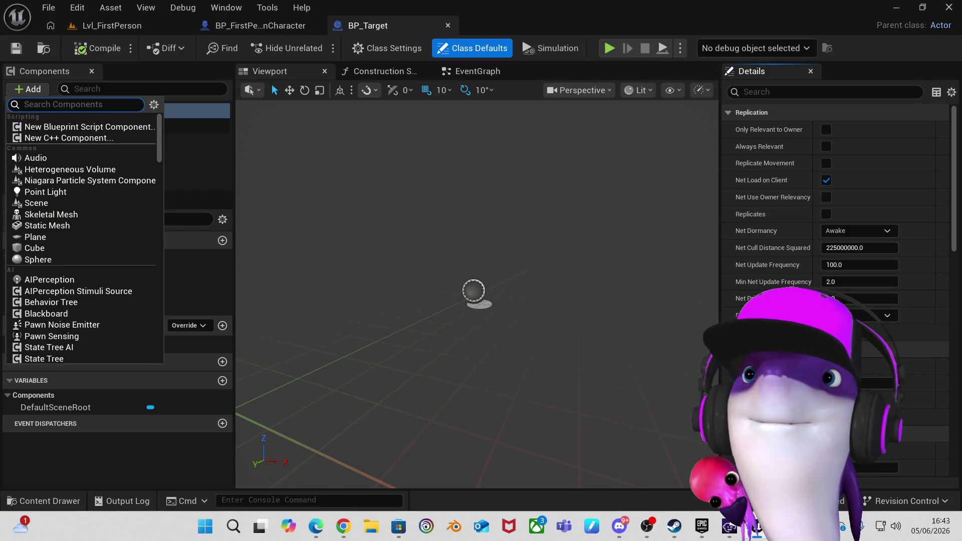
{"action": "left_click", "coordinate": [394, 236]}
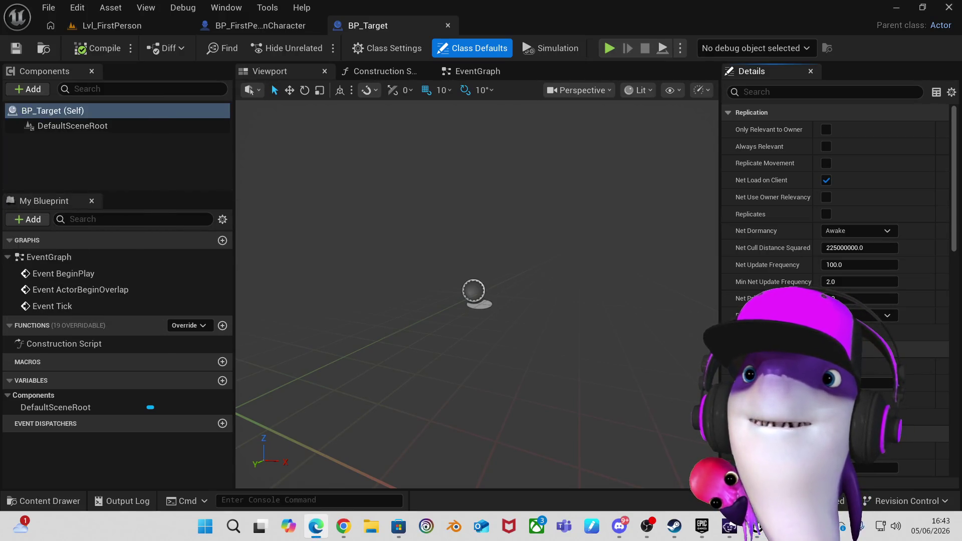
{"action": "left_click", "coordinate": [41, 88]}
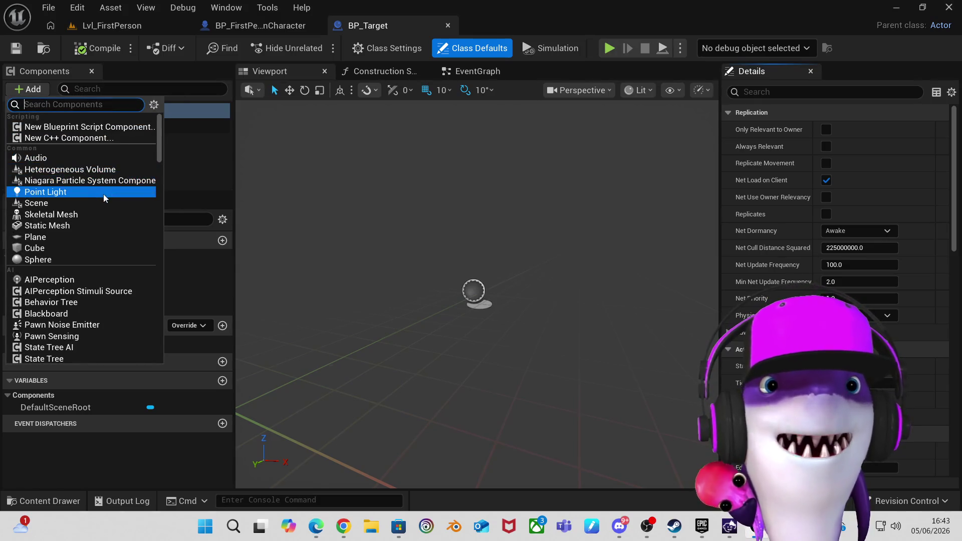
{"action": "scroll", "coordinate": [113, 226], "scroll_direction": "down", "scroll_amount": 5}
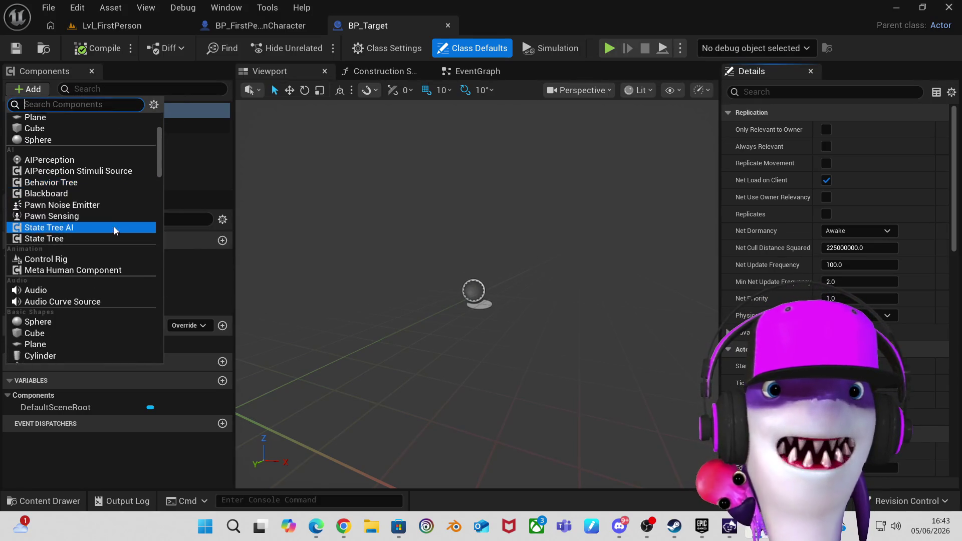
{"action": "scroll", "coordinate": [115, 233], "scroll_direction": "down", "scroll_amount": 4}
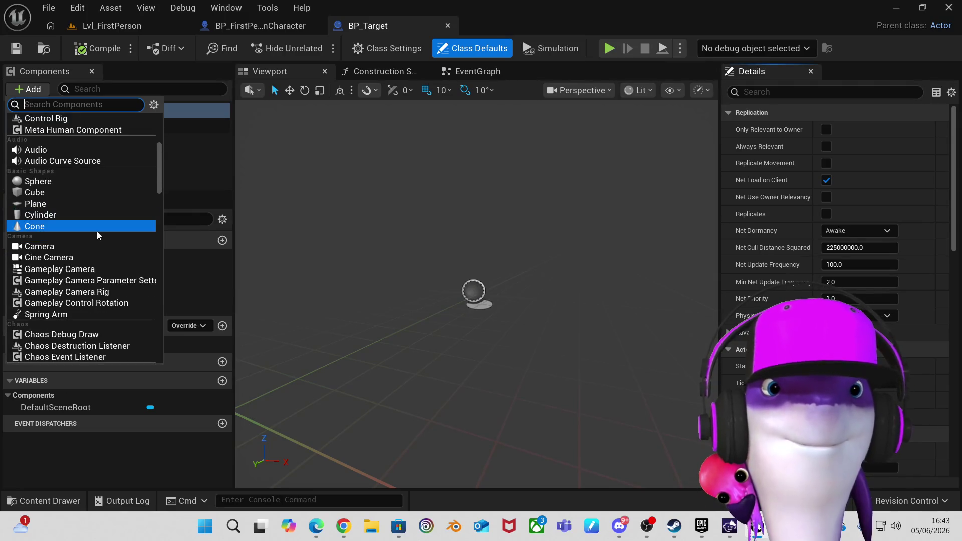
{"action": "left_click", "coordinate": [57, 181]}
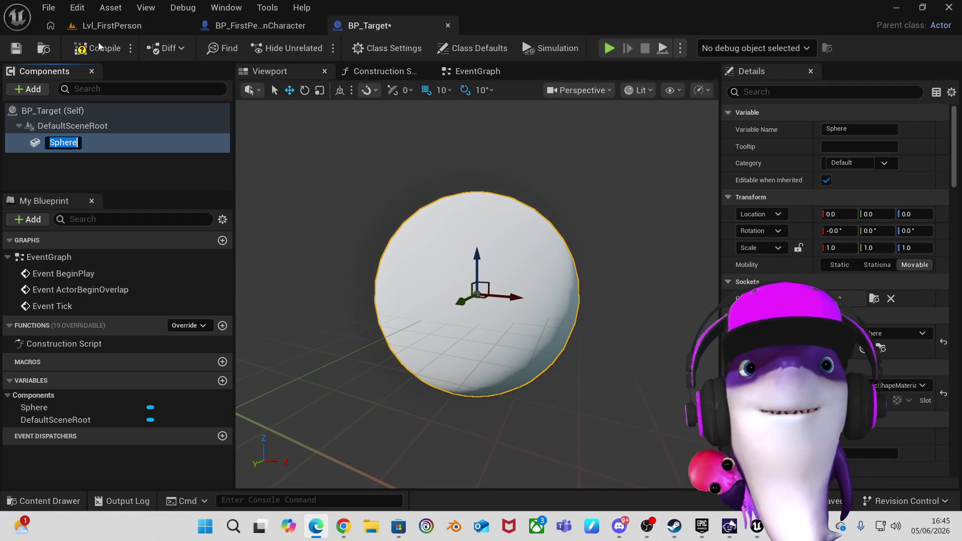
Switch back to the Lvl_FirstPerson level tab, leaving BP_Target open.
{"action": "left_click", "coordinate": [114, 26]}
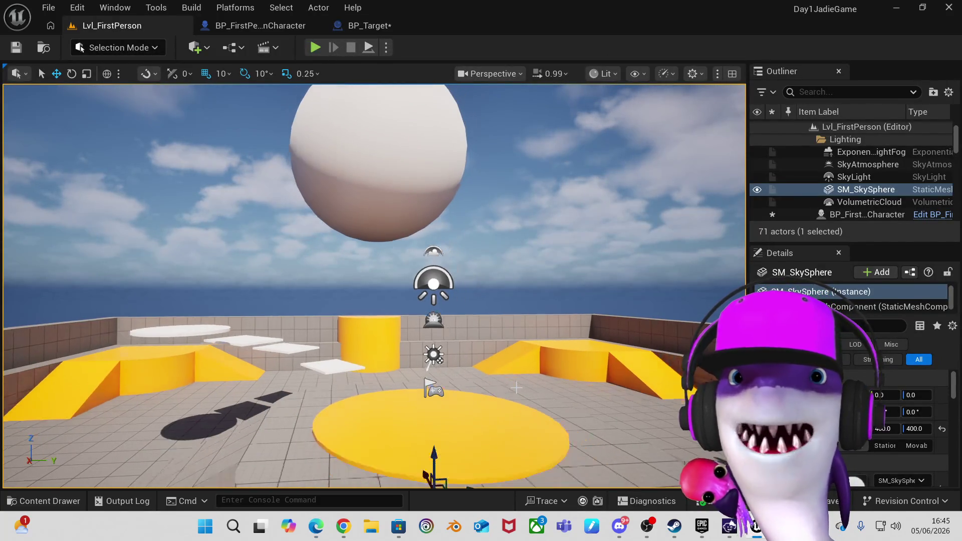
Pull the camera back toward the yellow platforms and show the MyStuff assets over the level.
{"action": "mouse_move", "coordinate": [533, 387]}
{"action": "left_mouse_down"}
{"action": "mouse_move", "coordinate": [536, 436]}
{"action": "mouse_move", "coordinate": [549, 415]}
{"action": "mouse_move", "coordinate": [519, 415]}
{"action": "mouse_move", "coordinate": [534, 416]}
{"action": "left_mouse_up"}
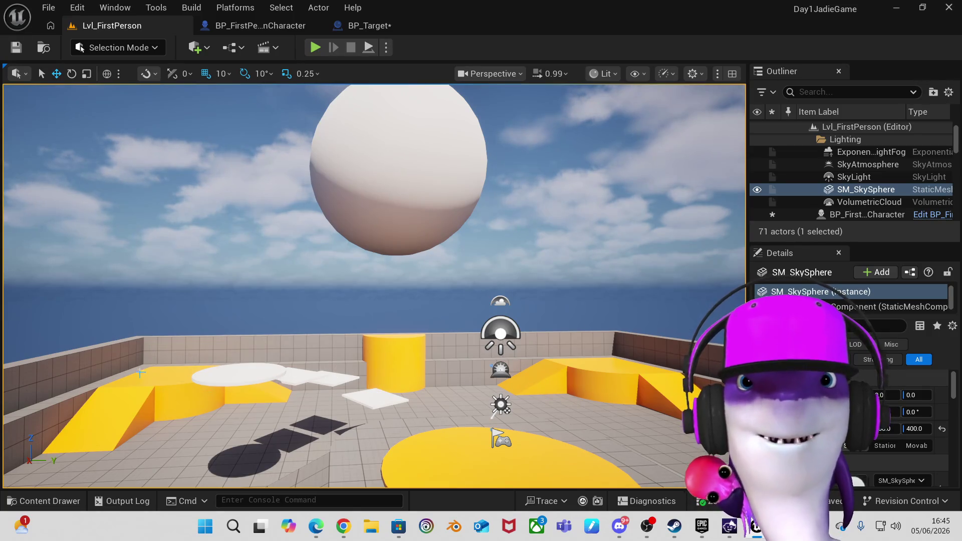
{"action": "mouse_move", "coordinate": [238, 367]}
{"action": "left_mouse_down"}
{"action": "mouse_move", "coordinate": [196, 368]}
{"action": "mouse_move", "coordinate": [281, 367]}
{"action": "mouse_move", "coordinate": [230, 366]}
{"action": "mouse_move", "coordinate": [150, 396]}
{"action": "left_mouse_up"}
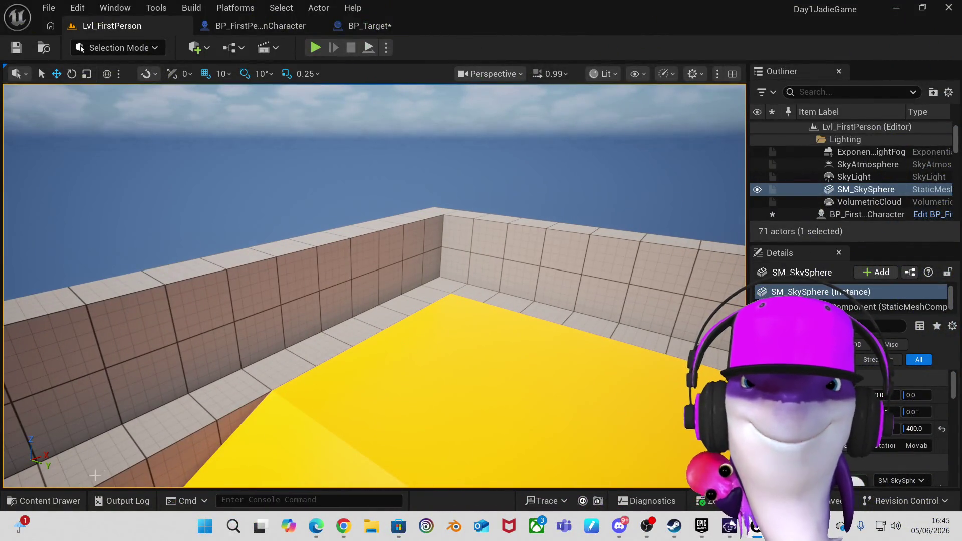
{"action": "left_click", "coordinate": [63, 501]}
Place a BP_Target sphere in the level above the yellow platform.
{"action": "mouse_move", "coordinate": [205, 389]}
{"action": "left_mouse_down"}
{"action": "mouse_move", "coordinate": [254, 352]}
{"action": "mouse_move", "coordinate": [398, 294]}
{"action": "mouse_move", "coordinate": [470, 316]}
{"action": "mouse_move", "coordinate": [480, 244]}
{"action": "mouse_move", "coordinate": [517, 267]}
{"action": "left_mouse_up"}
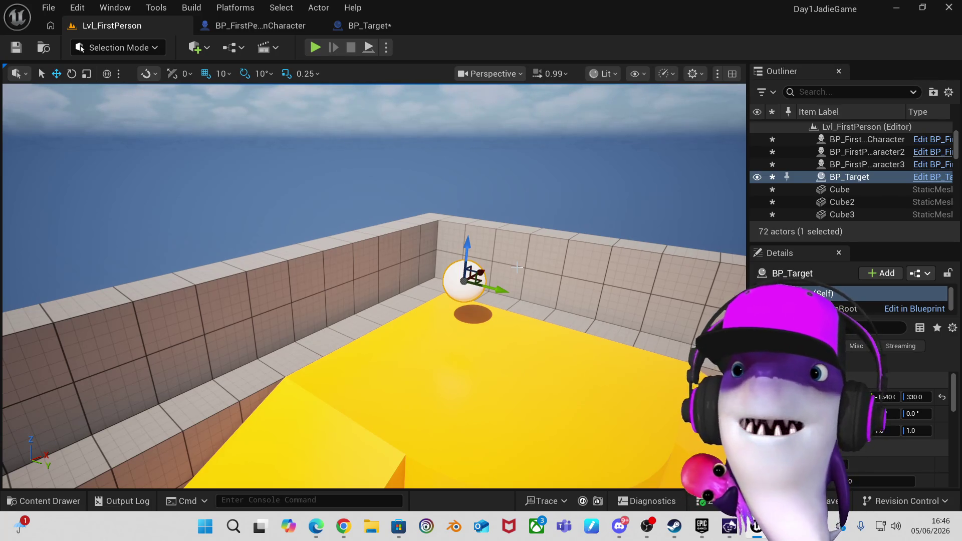
{"action": "mouse_move", "coordinate": [520, 272]}
{"action": "left_mouse_down"}
{"action": "mouse_move", "coordinate": [471, 280]}
{"action": "mouse_move", "coordinate": [504, 280]}
{"action": "left_mouse_up"}
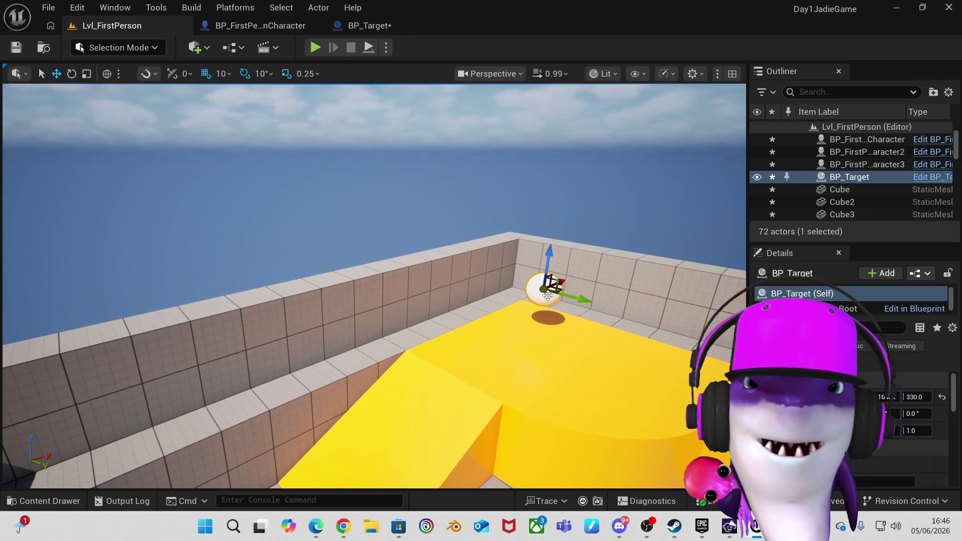
{"action": "mouse_move", "coordinate": [551, 312]}
{"action": "left_mouse_down"}
{"action": "mouse_move", "coordinate": [599, 313]}
{"action": "mouse_move", "coordinate": [551, 311]}
{"action": "left_mouse_up"}
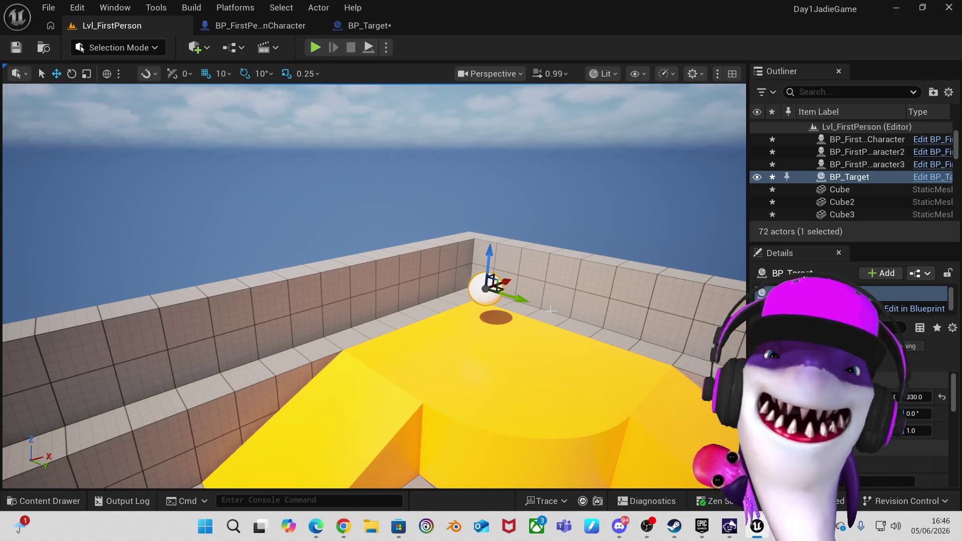
Zoom out and frame the selected BP_Target sphere with F.
{"action": "scroll", "coordinate": [551, 311], "scroll_direction": "down", "scroll_amount": 10}
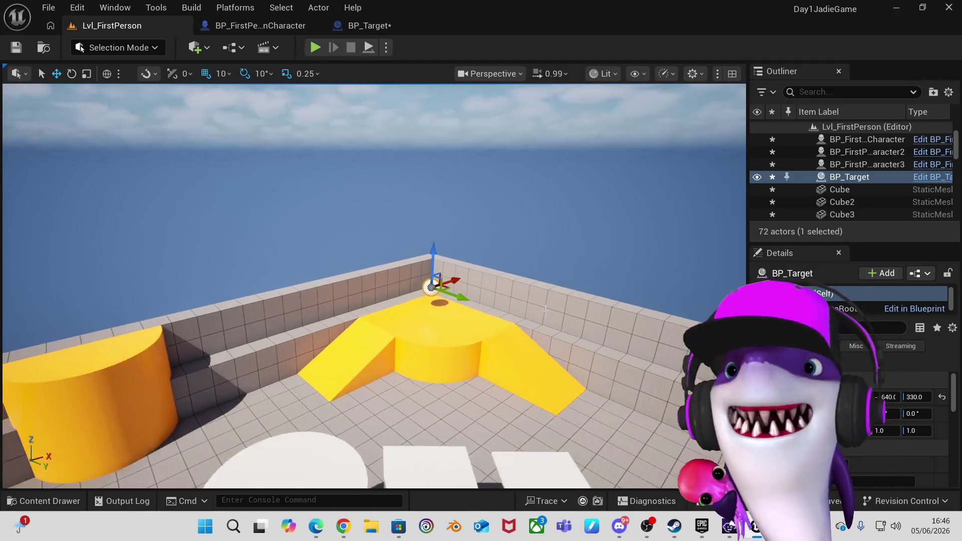
{"action": "scroll", "coordinate": [545, 308], "scroll_direction": "down", "scroll_amount": 10}
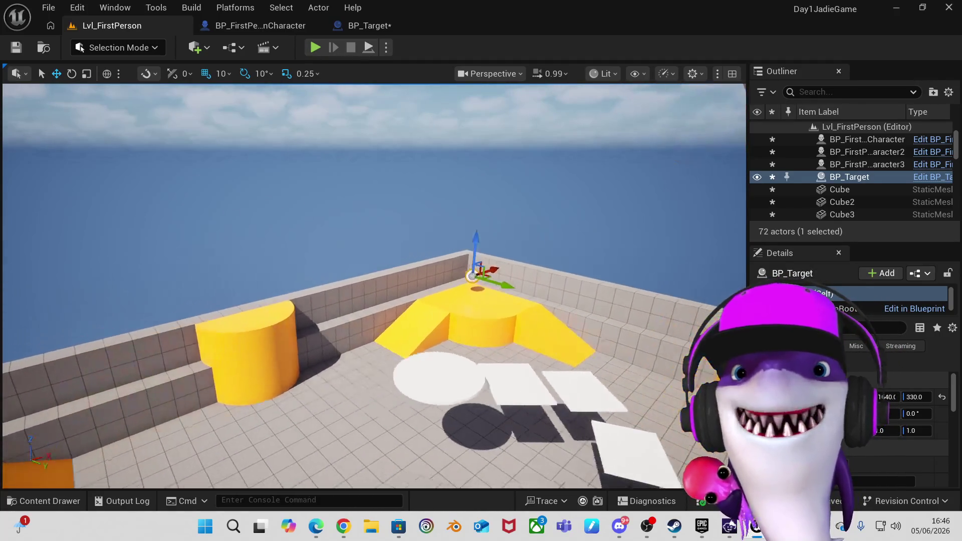
{"action": "scroll", "coordinate": [465, 287], "scroll_direction": "down", "scroll_amount": 3}
{"action": "scroll", "coordinate": [465, 287], "scroll_direction": "down", "scroll_amount": 4}
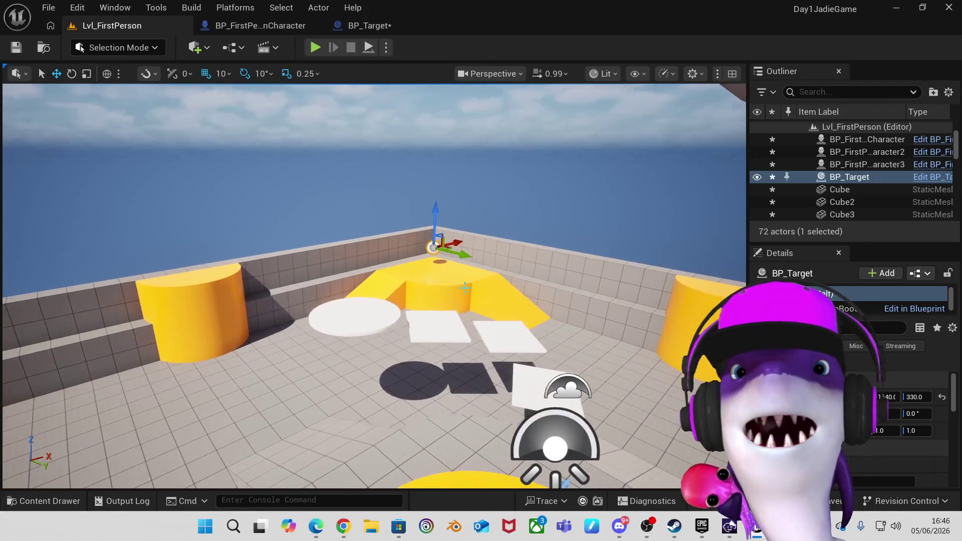
{"action": "key", "text": "f"}
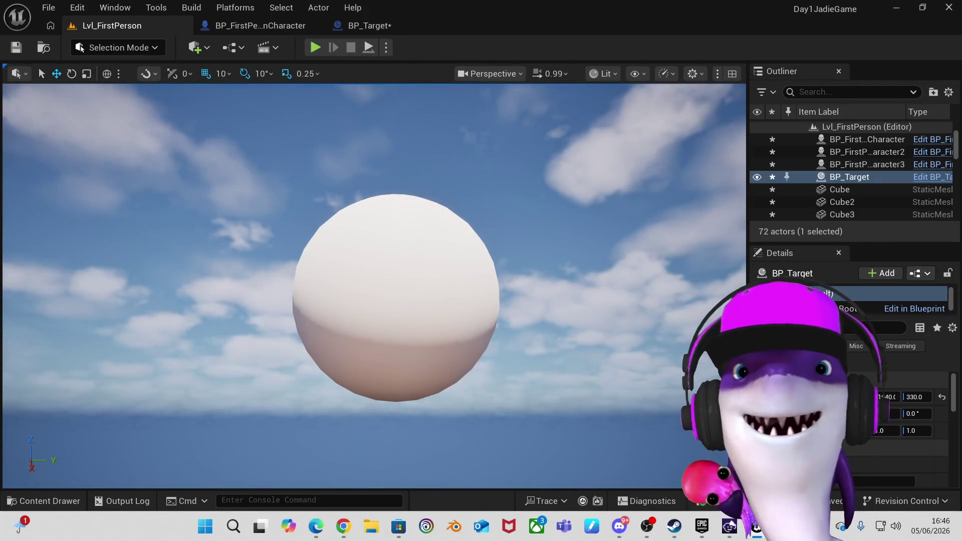
{"action": "mouse_move", "coordinate": [374, 286]}
{"action": "left_mouse_down"}
{"action": "mouse_move", "coordinate": [374, 216]}
{"action": "mouse_move", "coordinate": [461, 286]}
{"action": "left_mouse_up"}
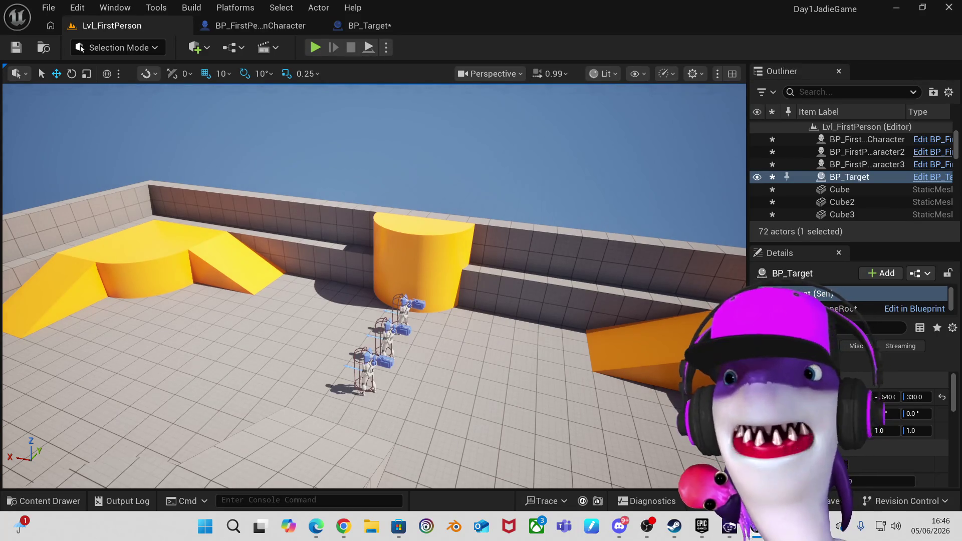
Pull the view back and start play-testing Lvl_FirstPerson.
{"action": "left_click_drag", "start_coordinate": [471, 416], "coordinate": [462, 400]}
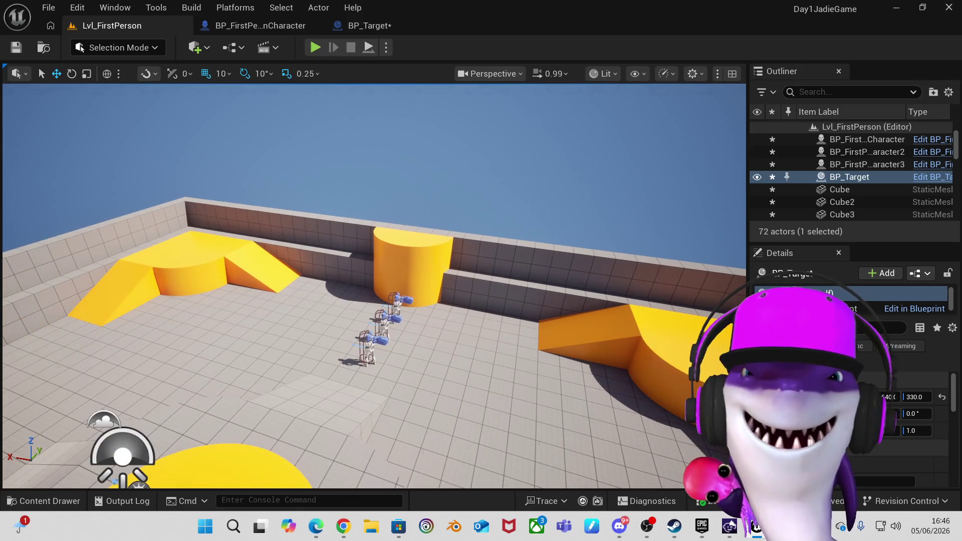
{"action": "left_click", "coordinate": [315, 47]}
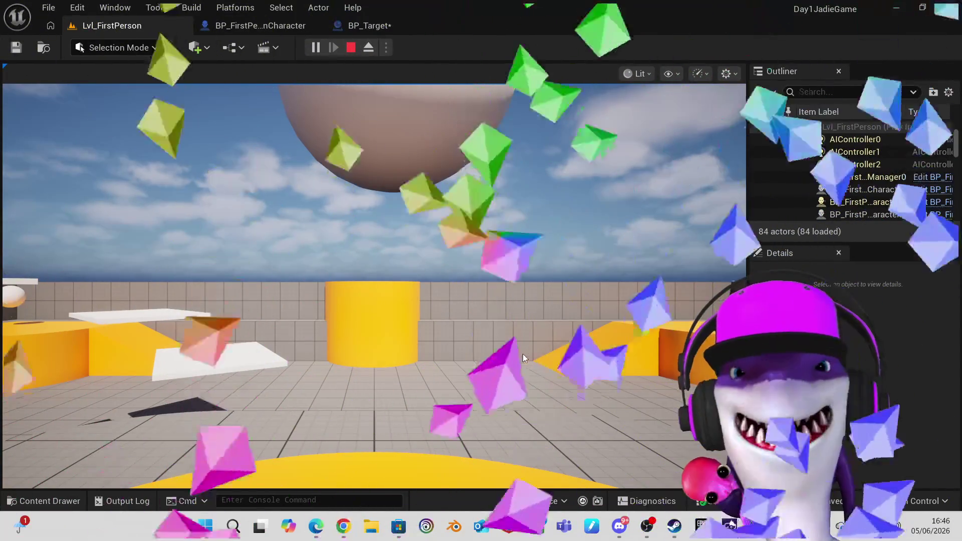
Walk the player up the yellow ramp to the floating white ball, then stop the play-test.
{"action": "left_click", "coordinate": [541, 344]}
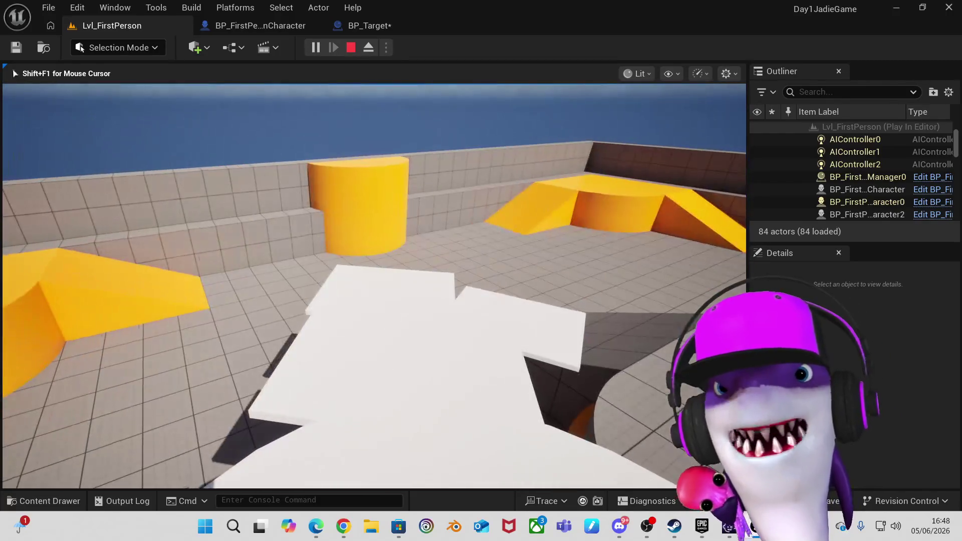
{"action": "key", "text": "w"}
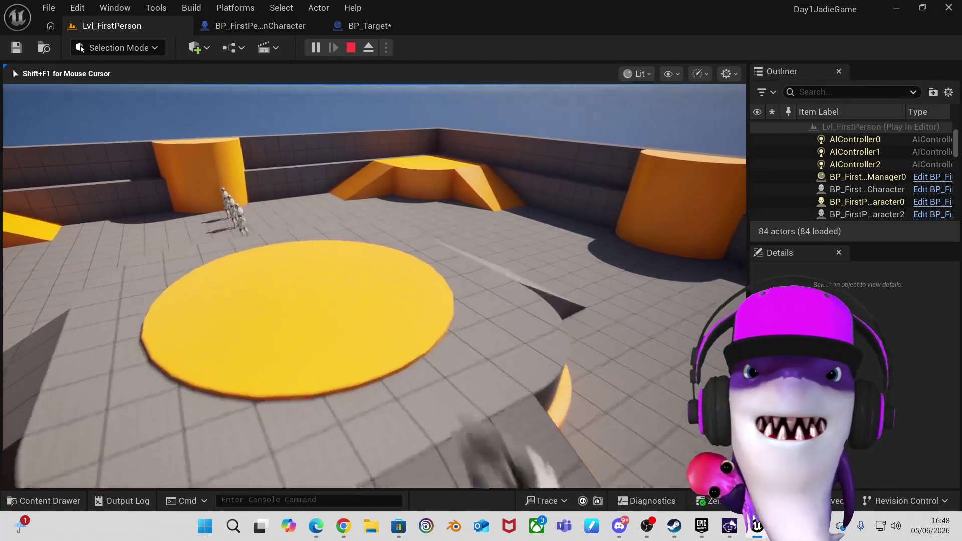
{"action": "mouse_move", "coordinate": [373, 286]}
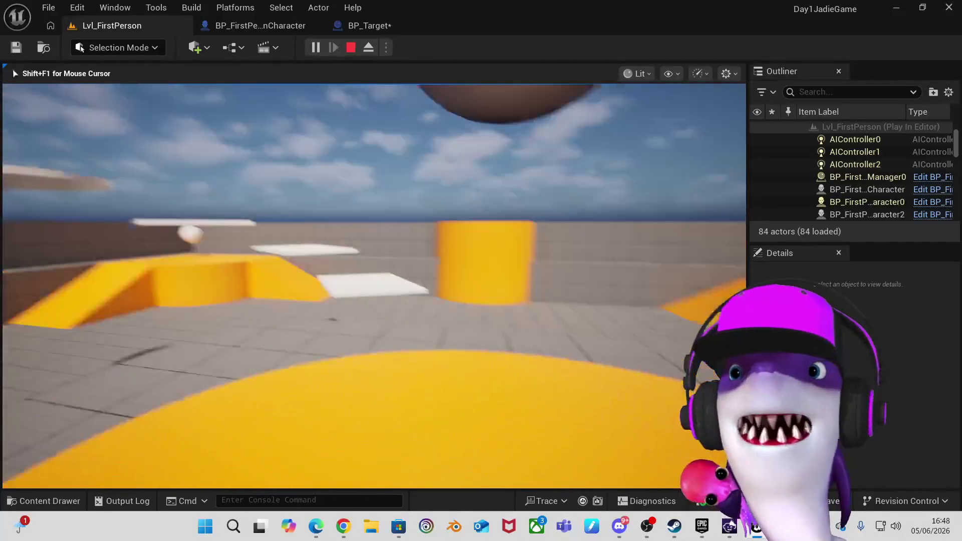
{"action": "key", "text": "w"}
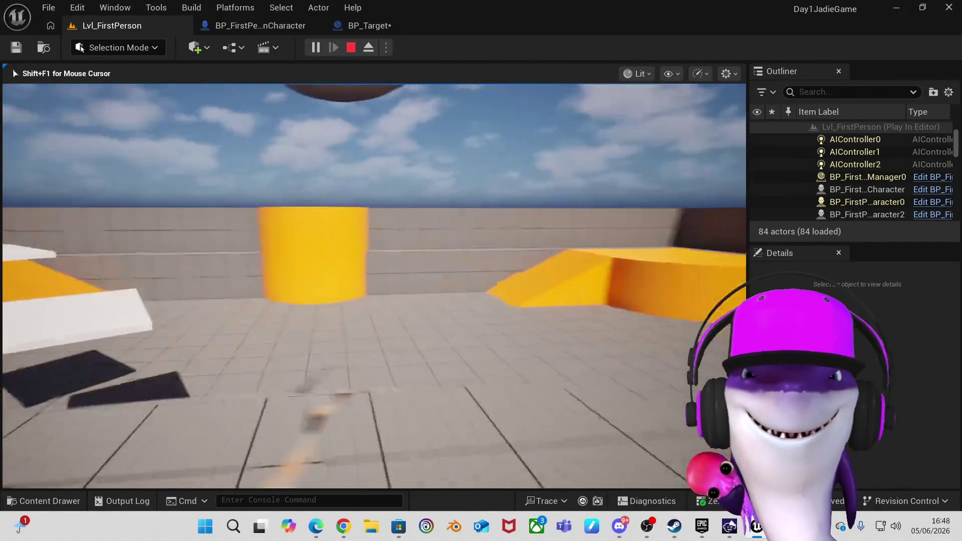
{"action": "key", "text": "w"}
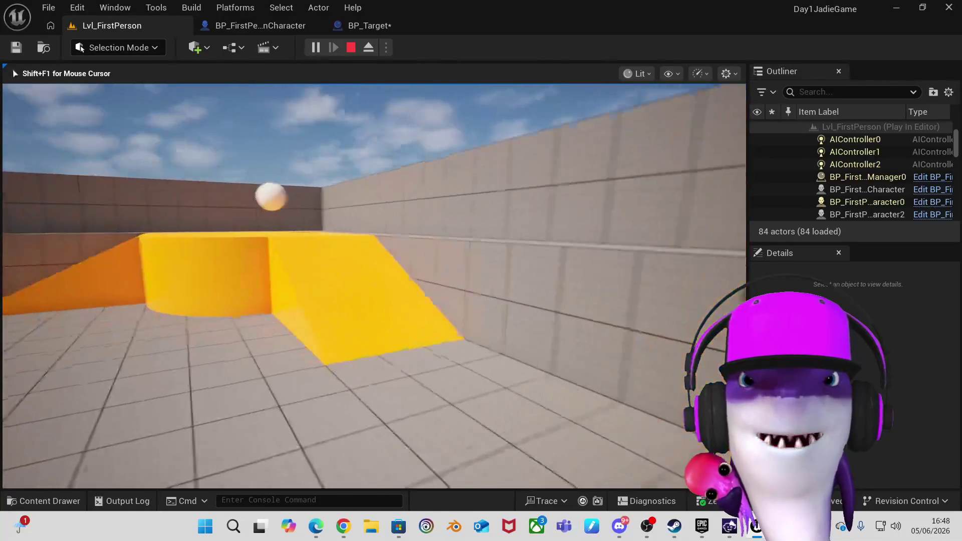
{"action": "key", "text": "w"}
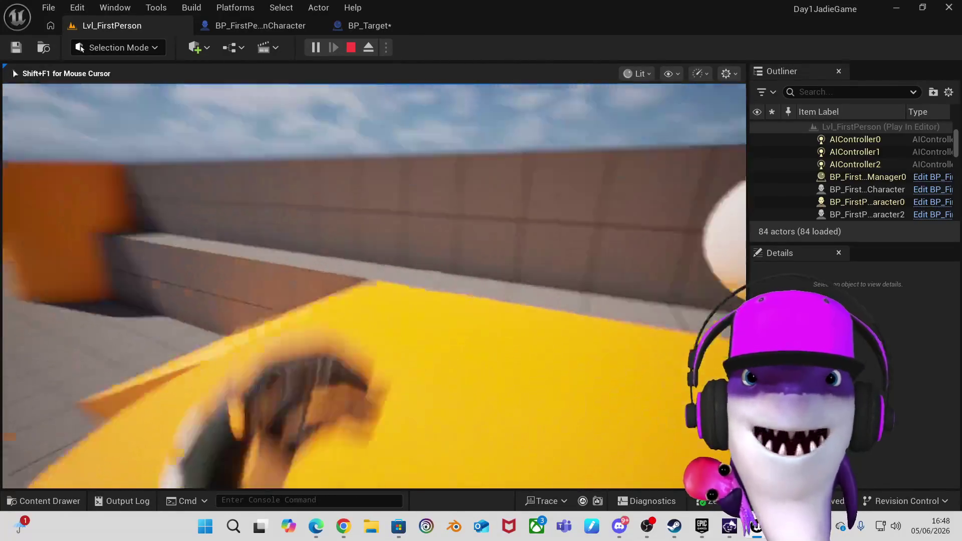
{"action": "key", "text": "w"}
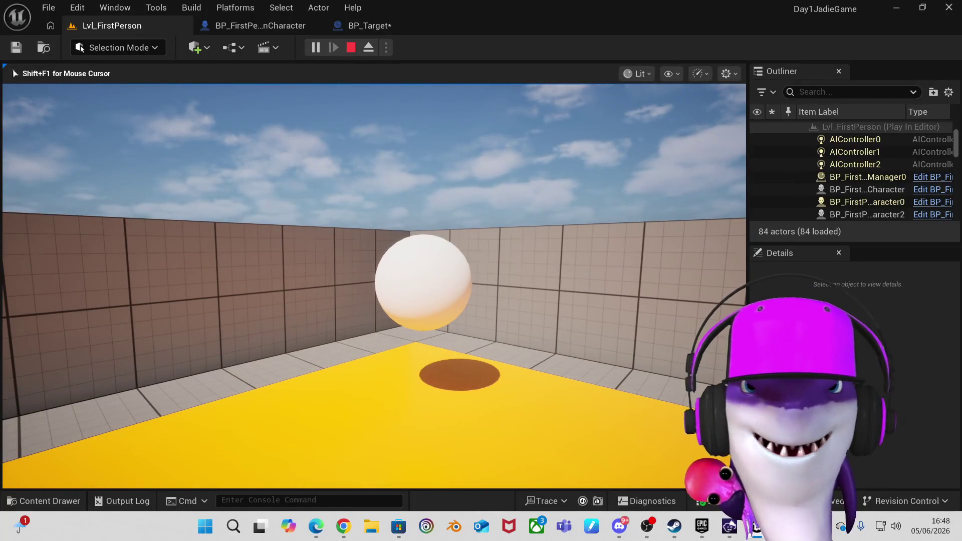
{"action": "key", "text": "shift+F1"}
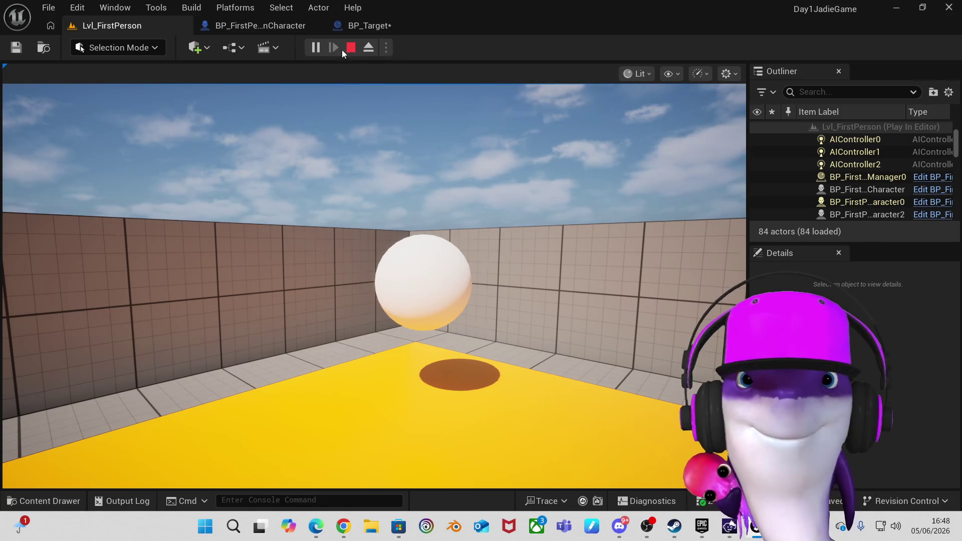
{"action": "left_click", "coordinate": [351, 47]}
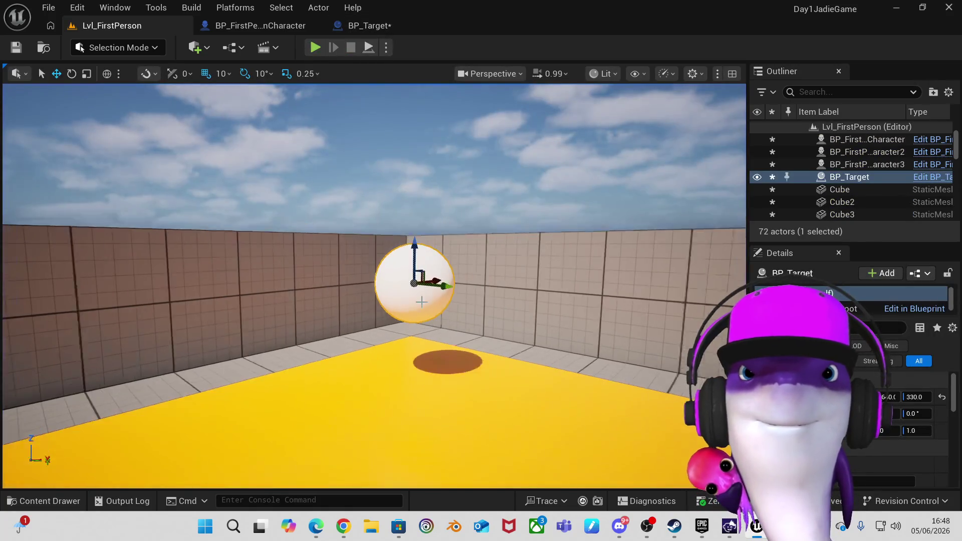
Duplicate the BP_Target sphere and move the copy to the right.
{"action": "scroll", "coordinate": [421, 302], "scroll_direction": "down", "scroll_amount": 3}
{"action": "scroll", "coordinate": [421, 302], "scroll_direction": "up", "scroll_amount": 1}
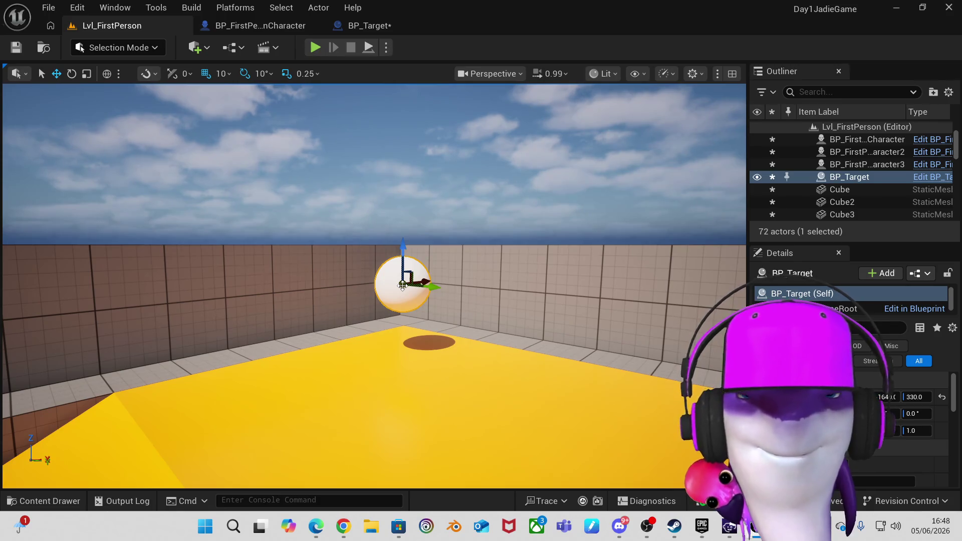
{"action": "mouse_move", "coordinate": [402, 285]}
{"action": "left_mouse_down"}
{"action": "mouse_move", "coordinate": [543, 290]}
{"action": "mouse_move", "coordinate": [506, 284]}
{"action": "left_mouse_up"}
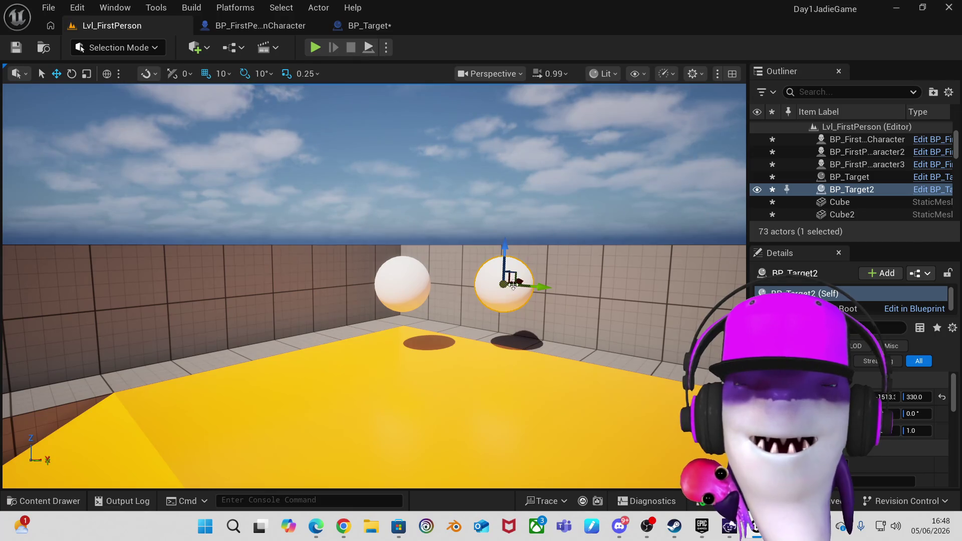
{"action": "mouse_move", "coordinate": [513, 285]}
{"action": "left_mouse_down"}
{"action": "mouse_move", "coordinate": [476, 294]}
{"action": "mouse_move", "coordinate": [629, 344]}
{"action": "mouse_move", "coordinate": [608, 343]}
{"action": "left_mouse_up"}
Duplicate the original sphere to the left and delete the extra copy.
{"action": "left_click", "coordinate": [403, 285]}
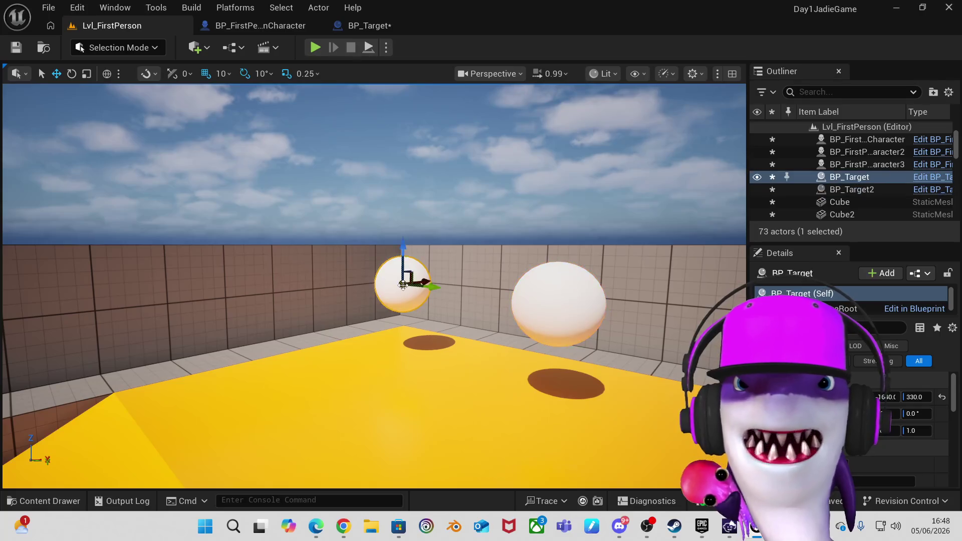
{"action": "mouse_move", "coordinate": [402, 285]}
{"action": "left_mouse_down"}
{"action": "mouse_move", "coordinate": [348, 301]}
{"action": "mouse_move", "coordinate": [285, 296]}
{"action": "mouse_move", "coordinate": [357, 279]}
{"action": "mouse_move", "coordinate": [269, 292]}
{"action": "left_mouse_up"}
{"action": "left_click", "coordinate": [343, 283]}
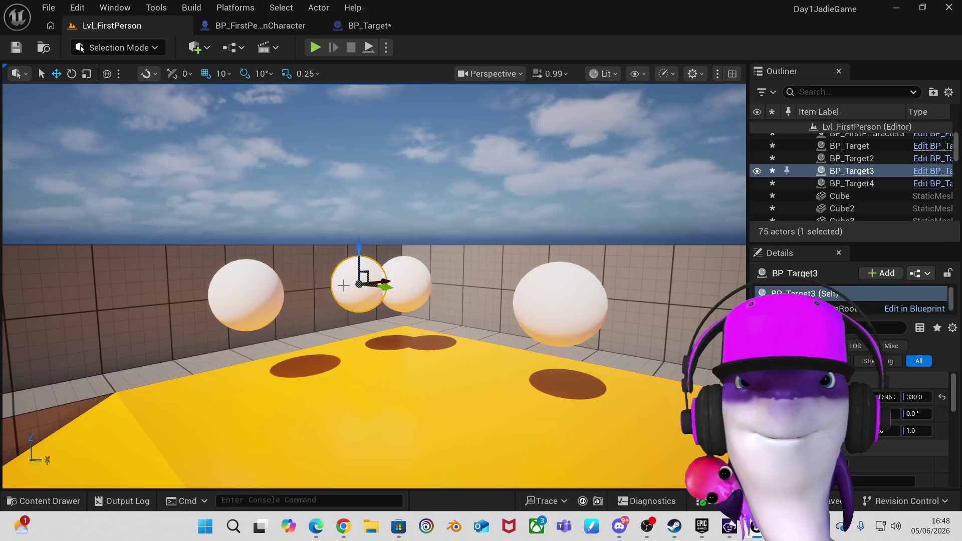
{"action": "key", "text": "Delete"}
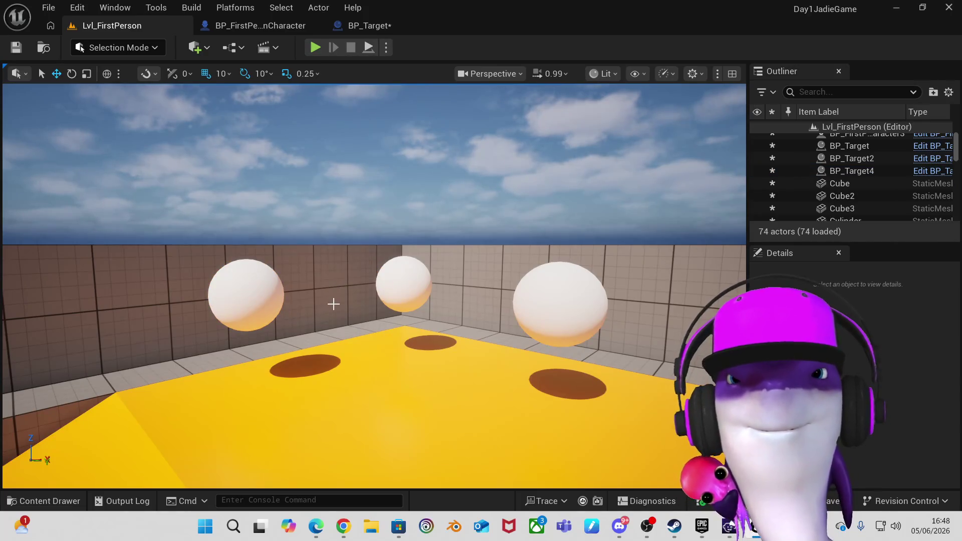
{"action": "scroll", "coordinate": [333, 303], "scroll_direction": "down", "scroll_amount": 5}
{"action": "left_click_drag", "start_coordinate": [333, 303], "coordinate": [333, 310]}
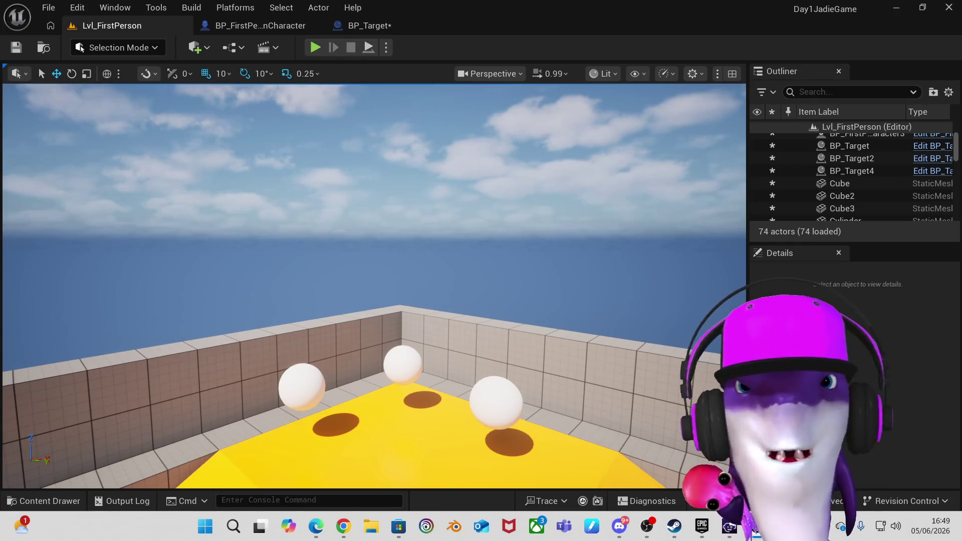
Move the left sphere, BP_Target4, further left.
{"action": "key", "text": "a"}
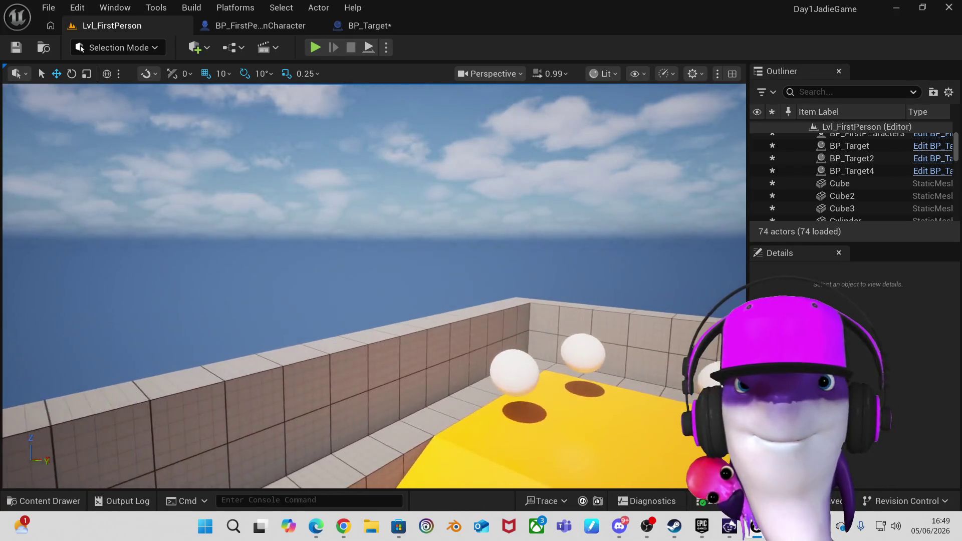
{"action": "key", "text": "d"}
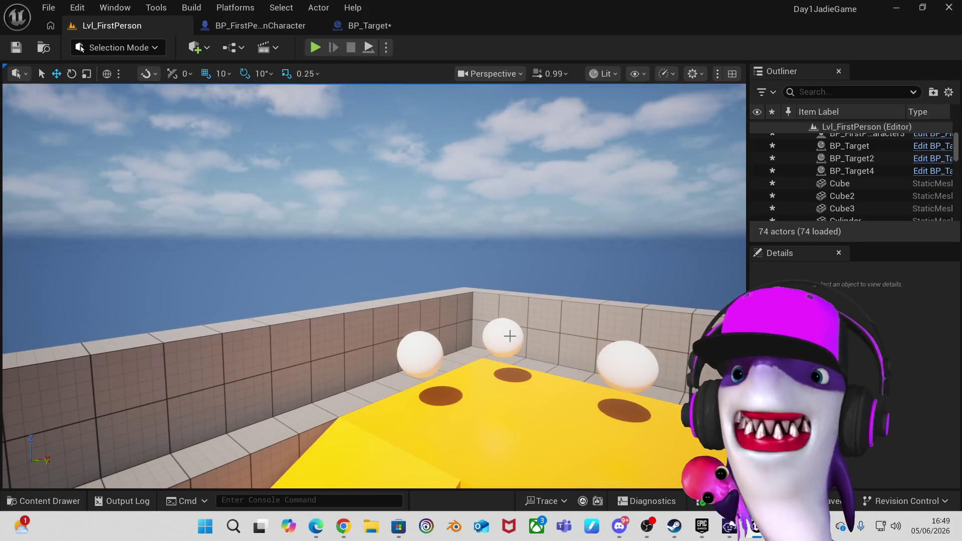
{"action": "left_click", "coordinate": [510, 337]}
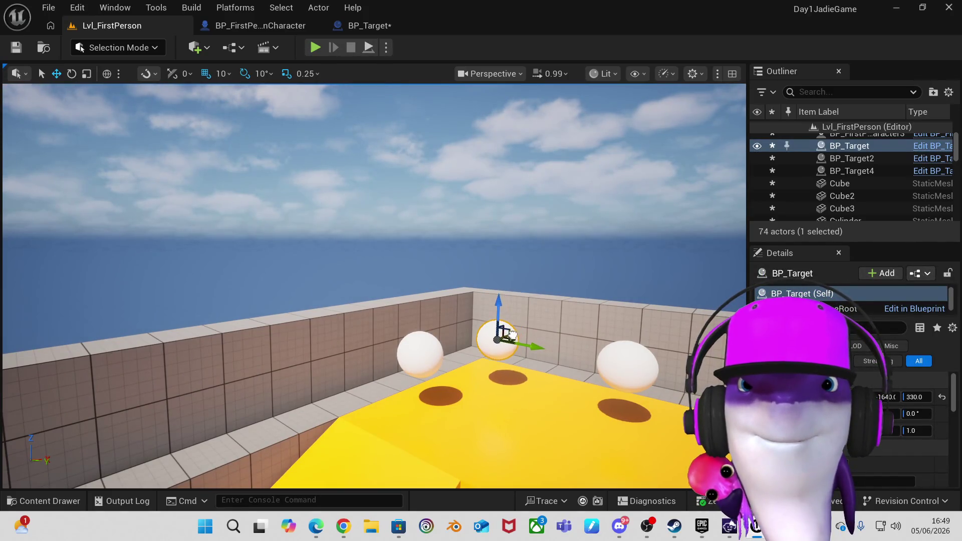
{"action": "left_click", "coordinate": [440, 343]}
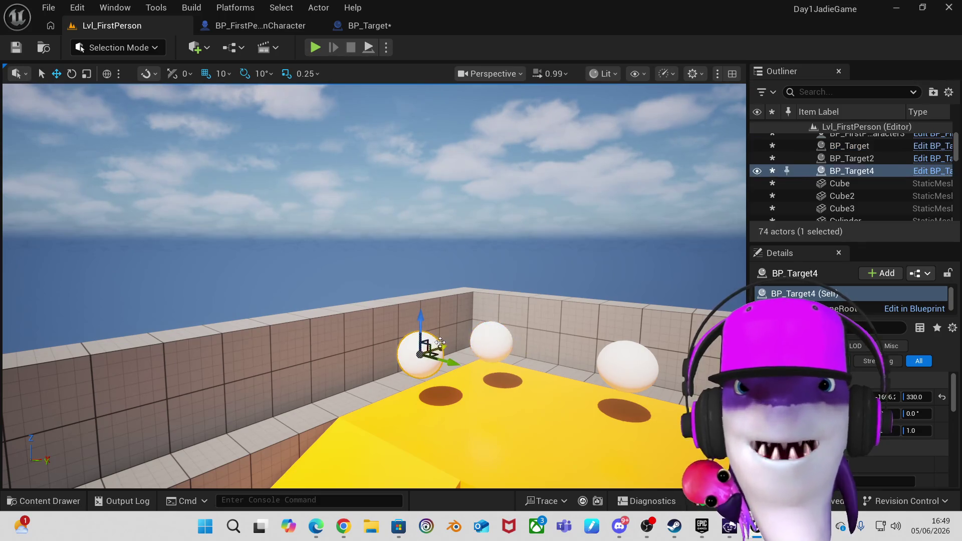
{"action": "mouse_move", "coordinate": [442, 349]}
{"action": "left_mouse_down"}
{"action": "mouse_move", "coordinate": [416, 356]}
{"action": "mouse_move", "coordinate": [429, 358]}
{"action": "left_mouse_up"}
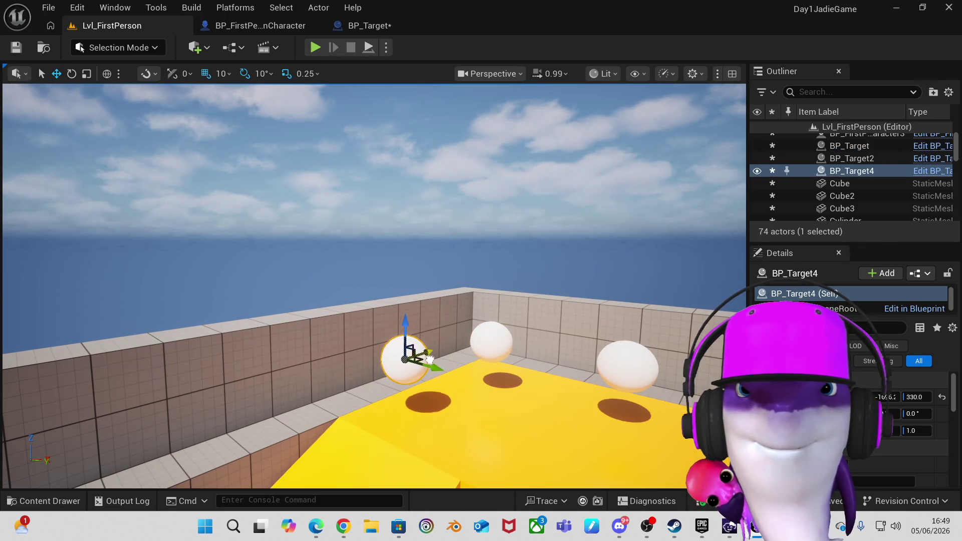
{"action": "left_click", "coordinate": [563, 262]}
Slide the right sphere, BP_Target2, slightly to the left.
{"action": "scroll", "coordinate": [563, 262], "scroll_direction": "down", "scroll_amount": 5}
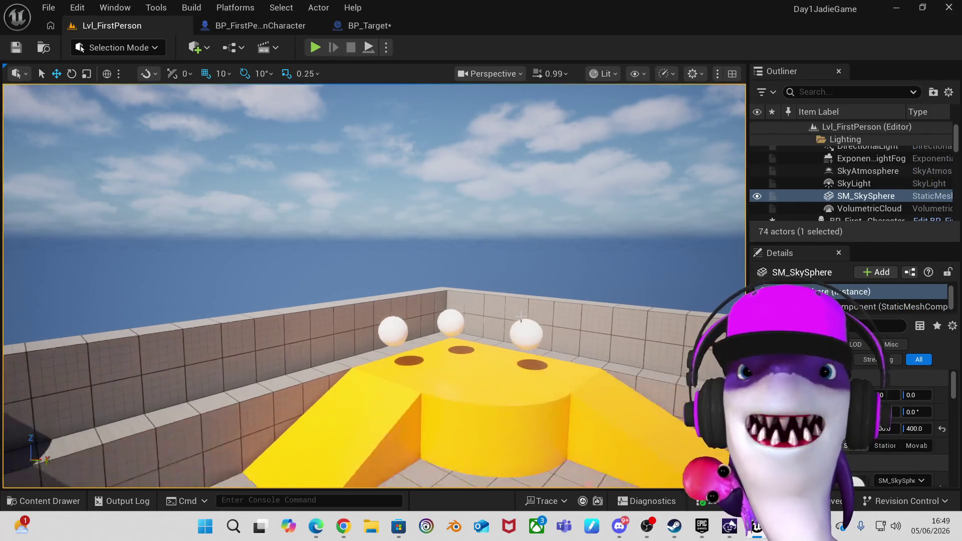
{"action": "scroll", "coordinate": [375, 286], "scroll_direction": "up", "scroll_amount": 3}
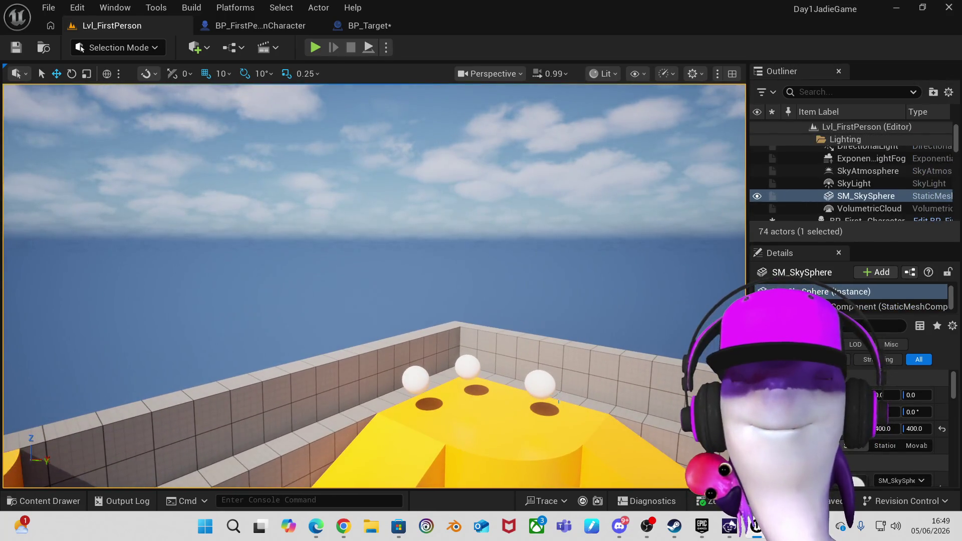
{"action": "left_click", "coordinate": [540, 383]}
{"action": "left_click_drag", "start_coordinate": [570, 393], "coordinate": [560, 391]}
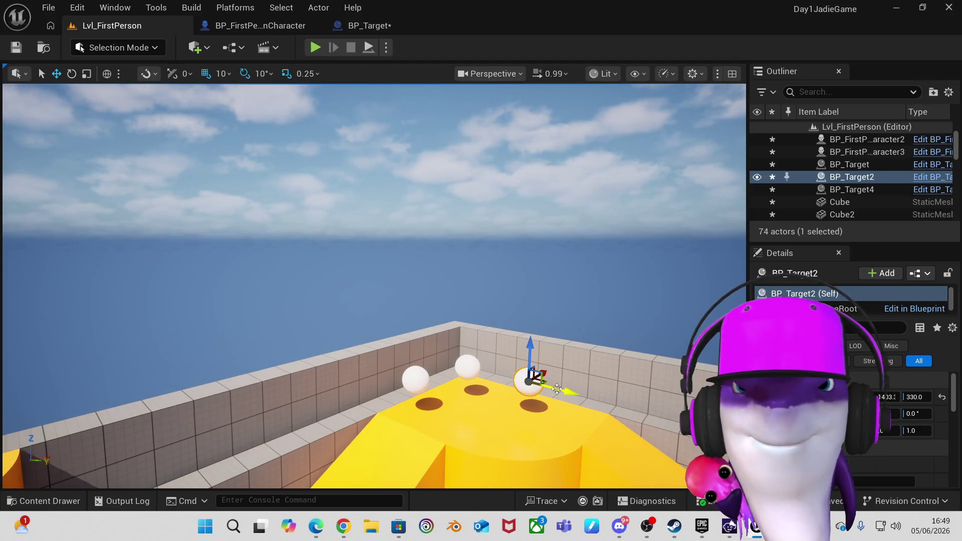
{"action": "left_click", "coordinate": [537, 416]}
{"action": "key", "text": "f"}
{"action": "left_click", "coordinate": [541, 286]}
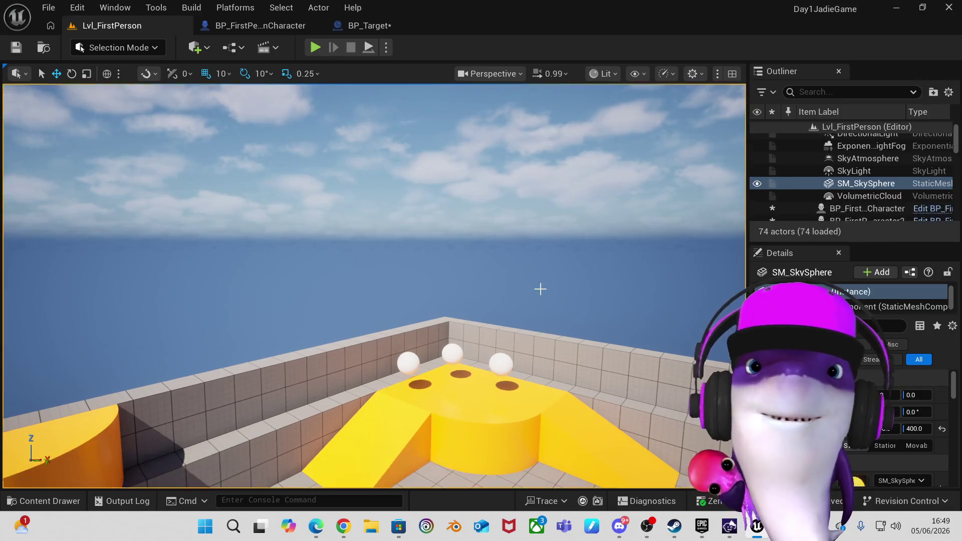
Nudge the middle sphere slightly along Y, then clear the selection.
{"action": "left_click", "coordinate": [458, 355]}
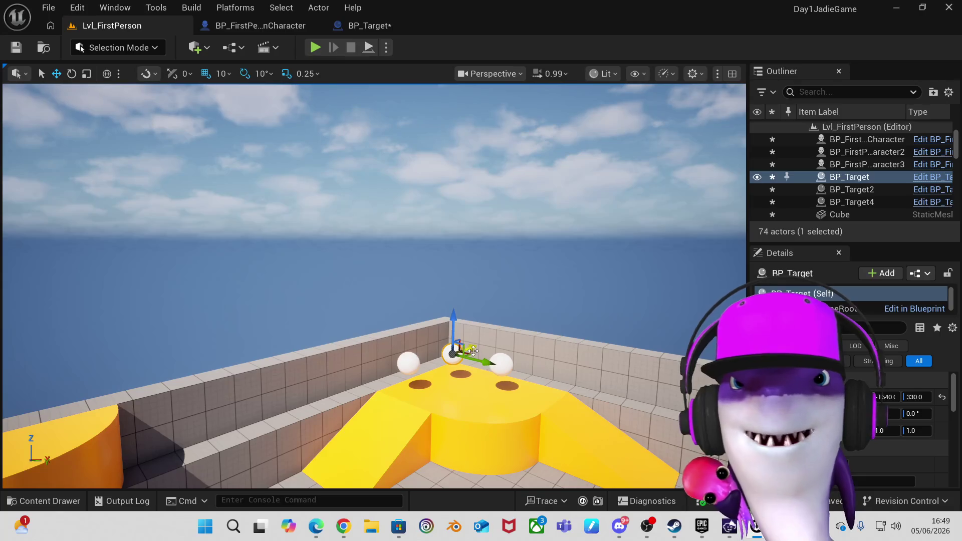
{"action": "left_click_drag", "start_coordinate": [469, 351], "coordinate": [473, 360]}
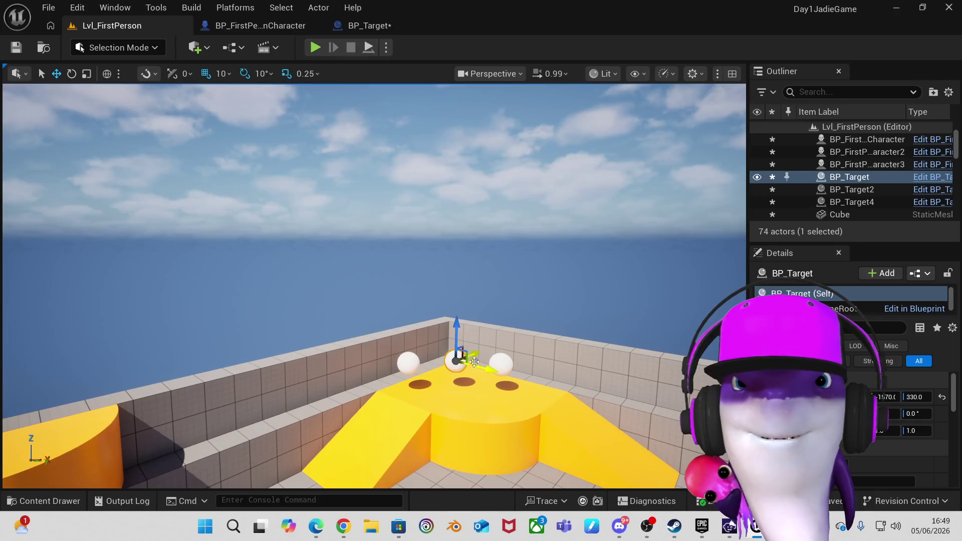
{"action": "left_click", "coordinate": [546, 292]}
{"action": "scroll", "coordinate": [545, 292], "scroll_direction": "down", "scroll_amount": 3}
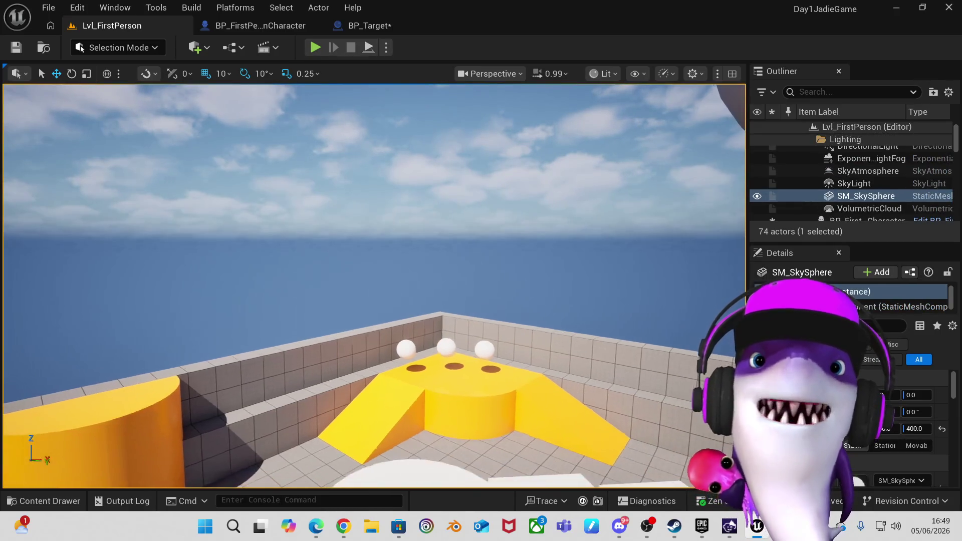
{"action": "key", "text": "Escape"}
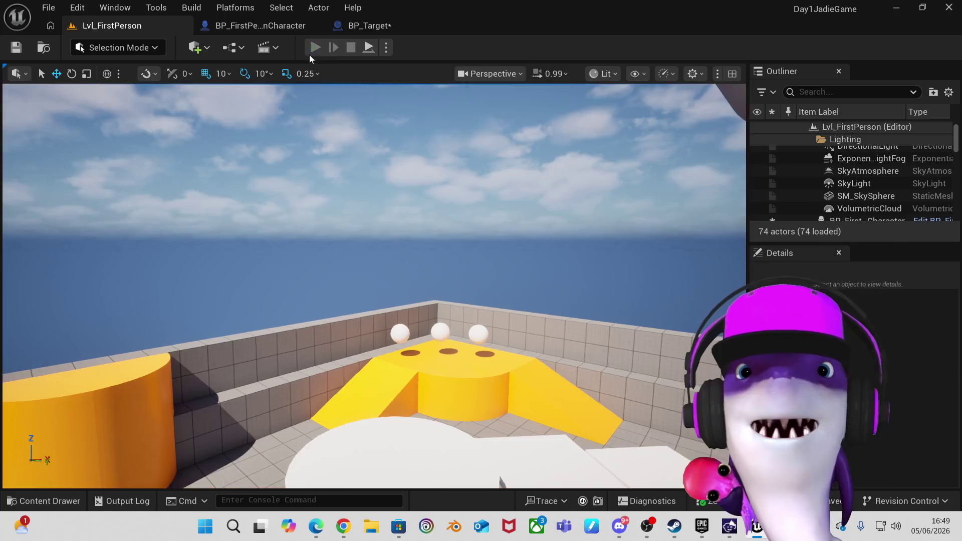
Play-test the level, walking onto the white and yellow circular platforms, then stop.
{"action": "left_click", "coordinate": [309, 53]}
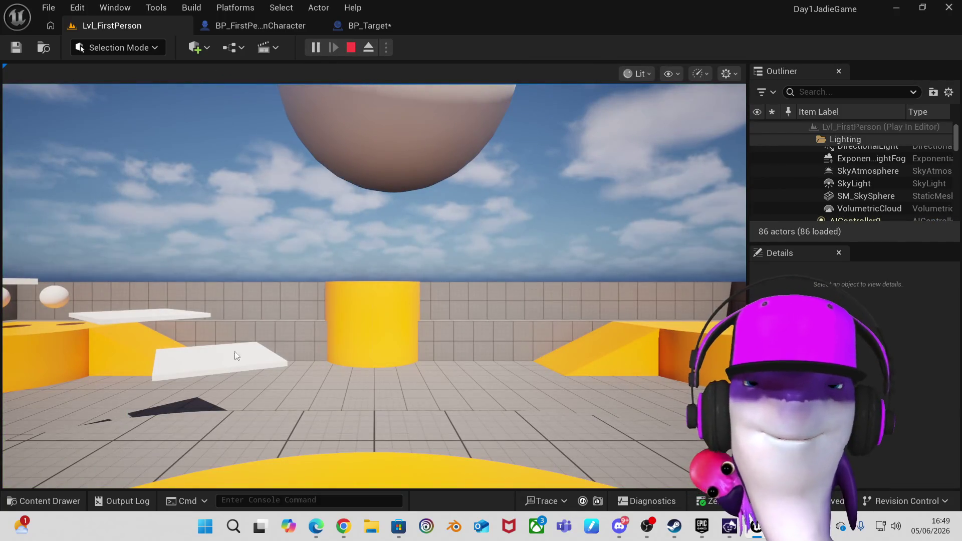
{"action": "left_click", "coordinate": [228, 353]}
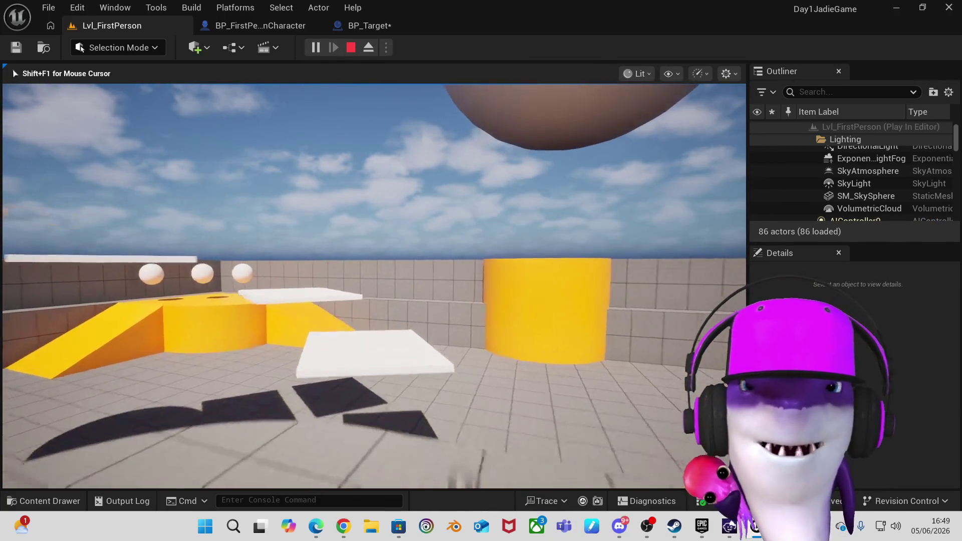
{"action": "key", "text": "w"}
{"action": "key", "text": "w"}
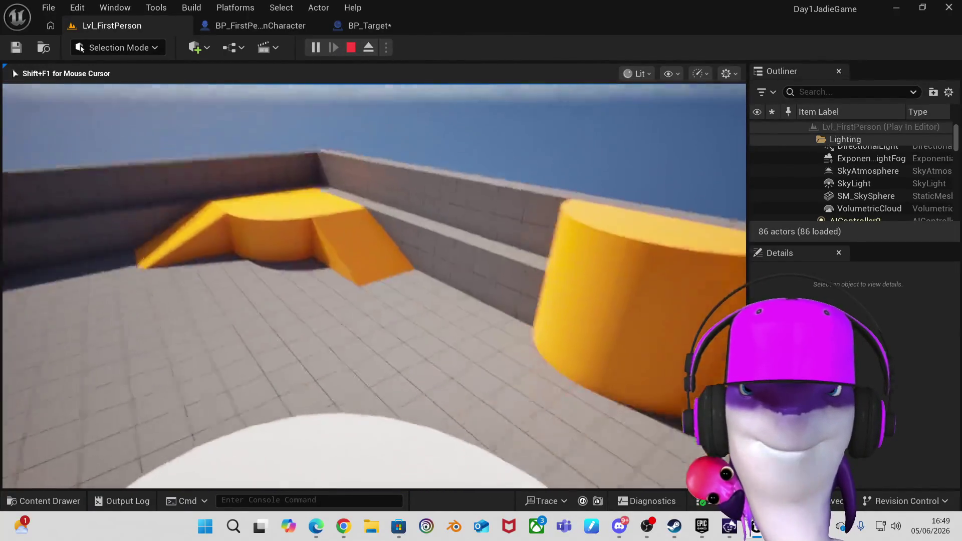
{"action": "key", "text": "w"}
{"action": "key", "text": "w"}
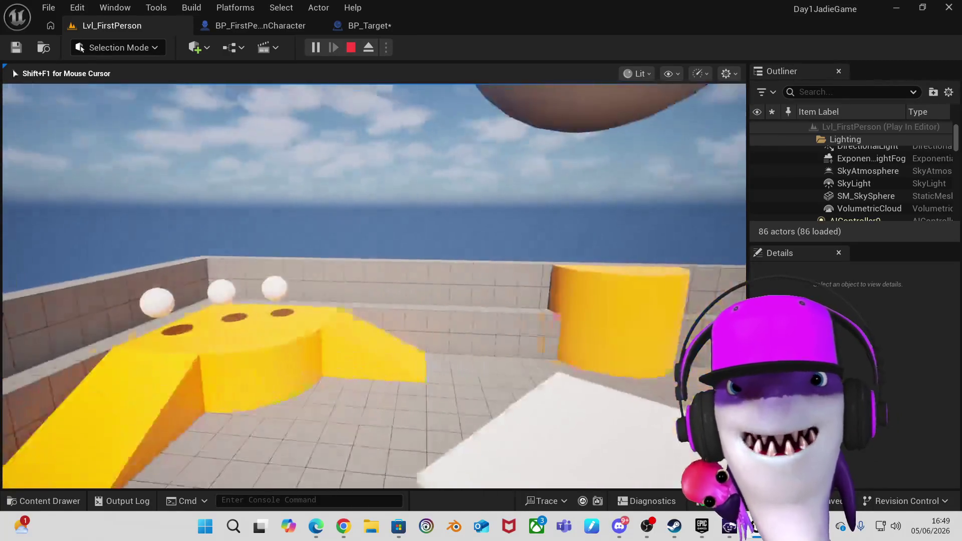
{"action": "key", "text": "w"}
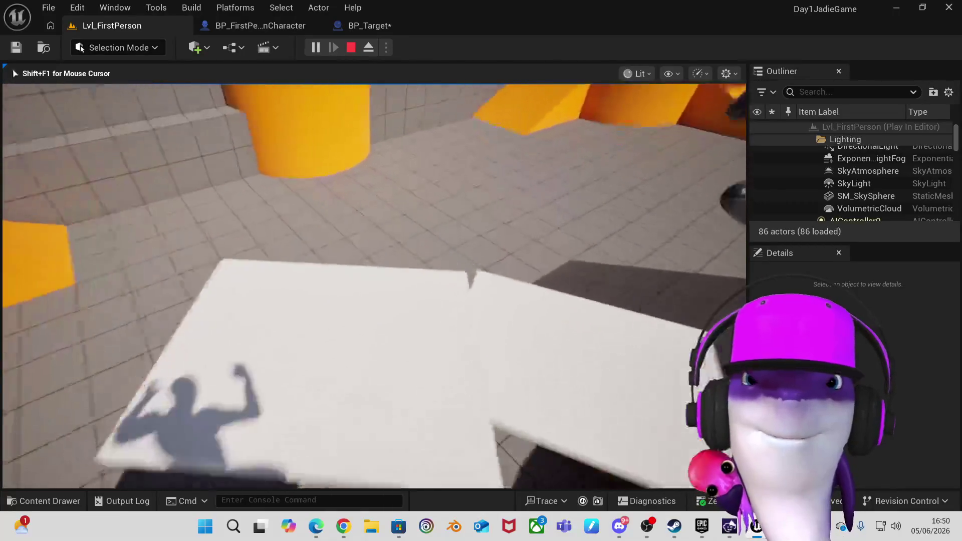
{"action": "key", "text": "w"}
{"action": "key", "text": "w"}
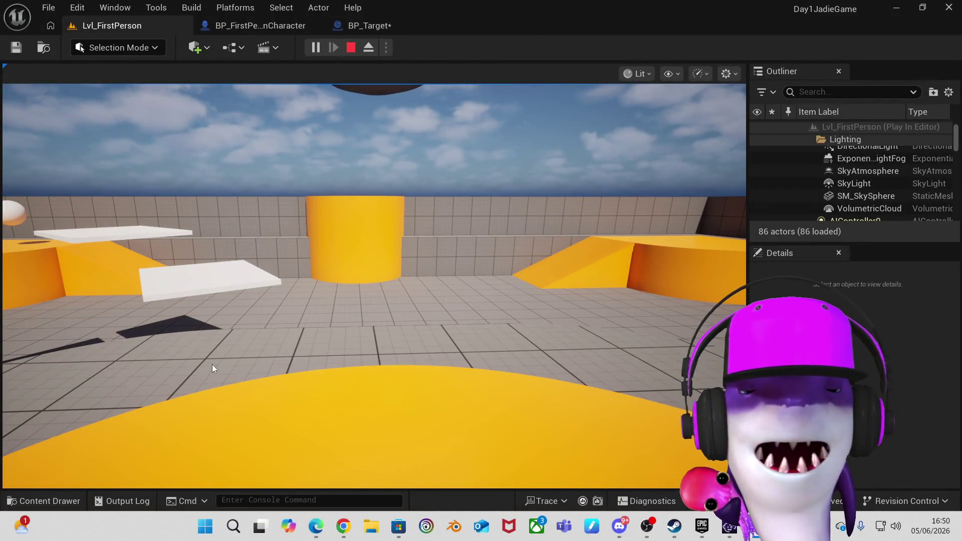
{"action": "left_click", "coordinate": [352, 49]}
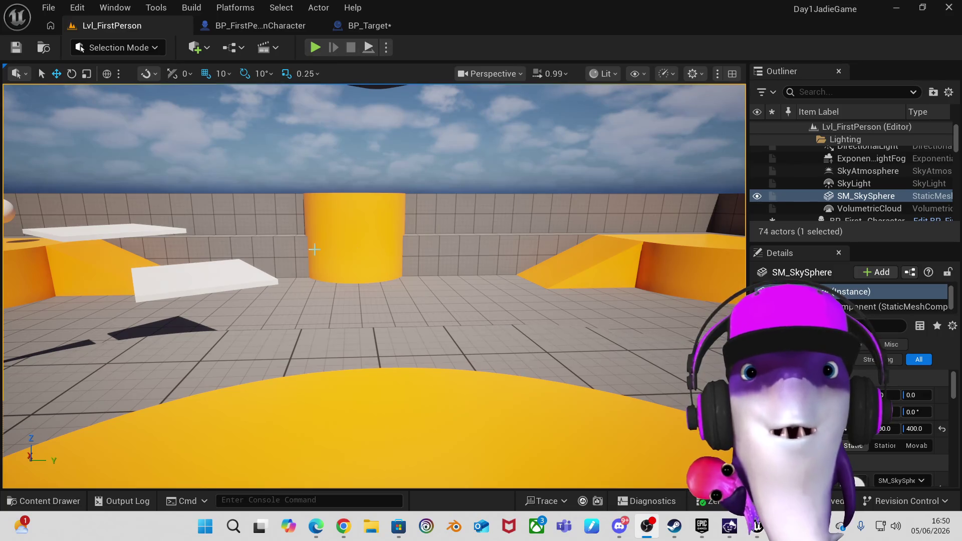
Fly the view over the target spheres, then switch to the BP_Target blueprint.
{"action": "mouse_move", "coordinate": [374, 286]}
{"action": "left_mouse_down"}
{"action": "mouse_move", "coordinate": [316, 274]}
{"action": "mouse_move", "coordinate": [321, 253]}
{"action": "left_mouse_up"}
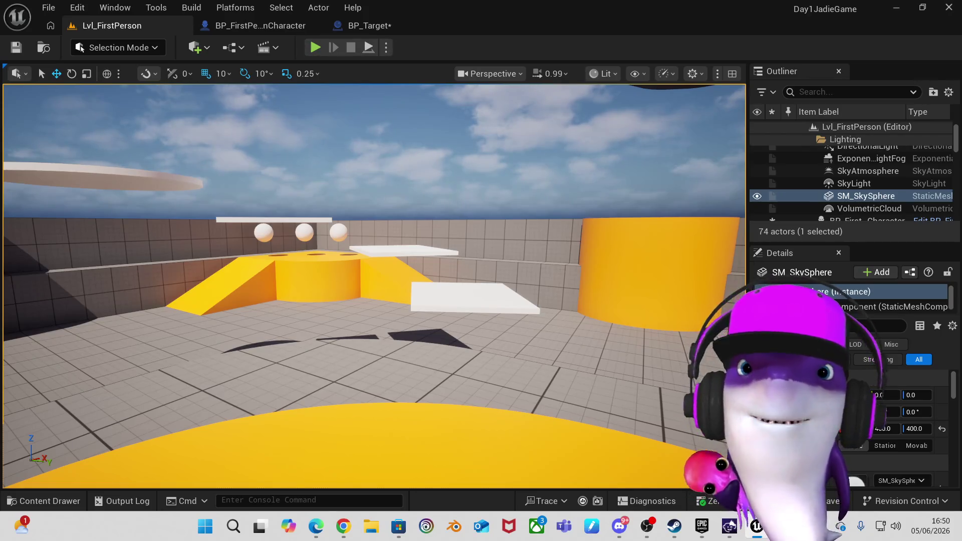
{"action": "left_click", "coordinate": [359, 29]}
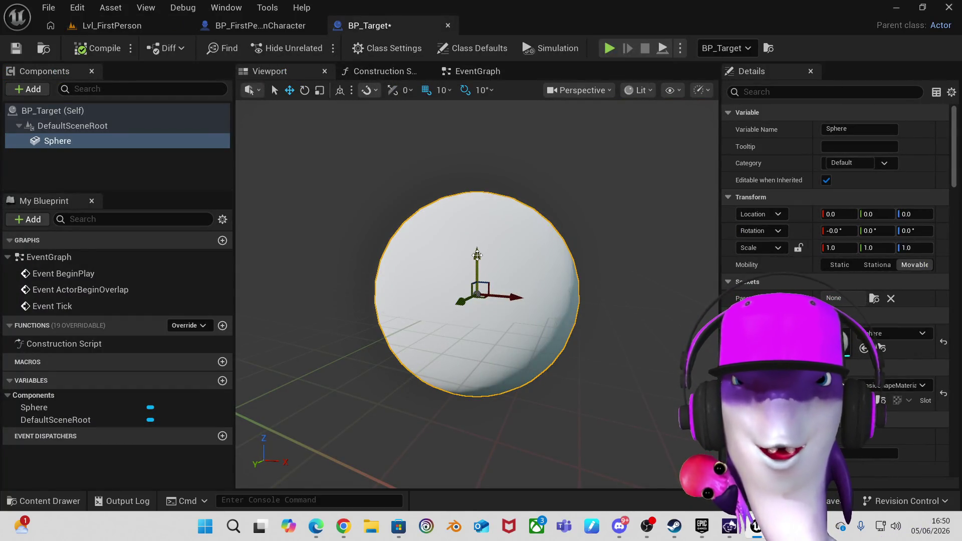
Scale BP_Target's Sphere uniformly to 1.25, undoing an overshoot to 1.5.
{"action": "mouse_move", "coordinate": [478, 255]}
{"action": "left_mouse_down"}
{"action": "mouse_move", "coordinate": [479, 234]}
{"action": "mouse_move", "coordinate": [479, 253]}
{"action": "left_mouse_up"}
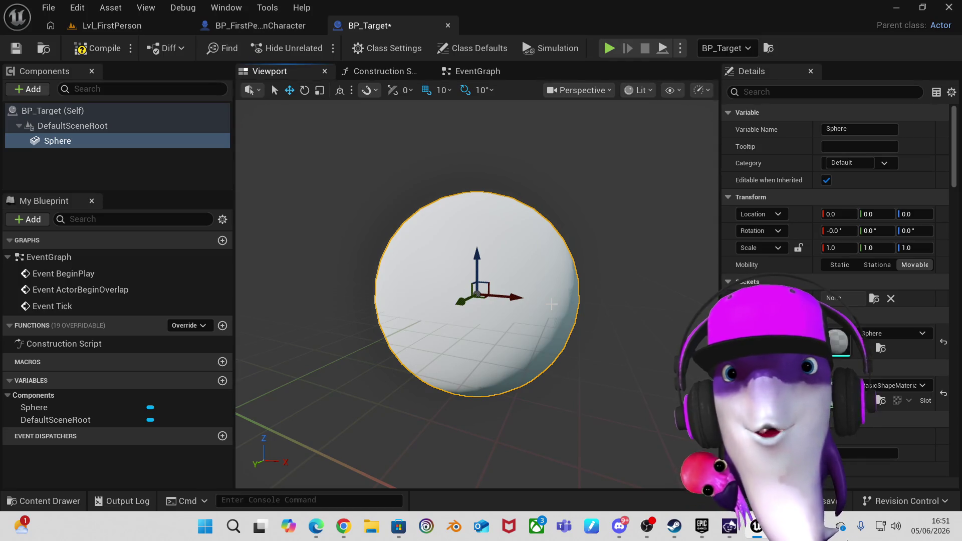
{"action": "left_click", "coordinate": [319, 90]}
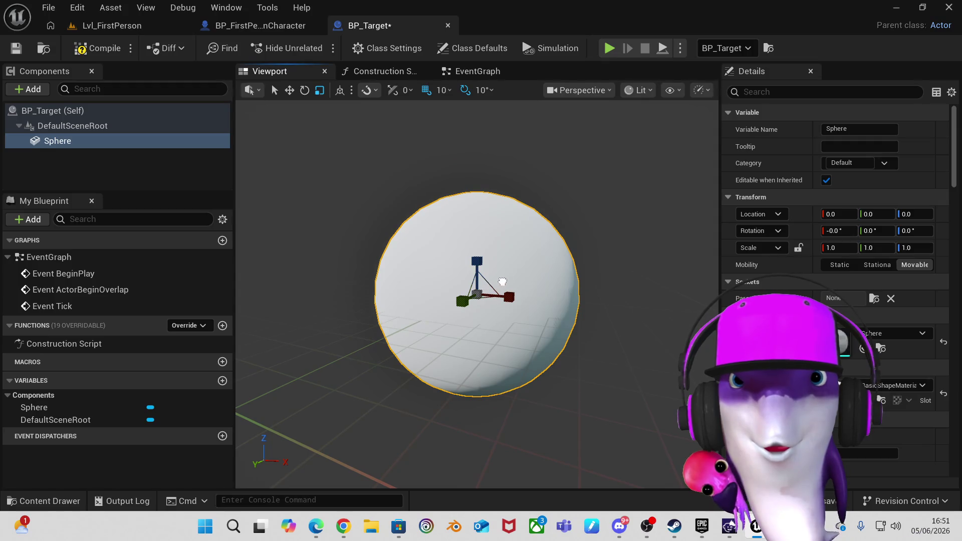
{"action": "left_click_drag", "start_coordinate": [480, 291], "coordinate": [496, 278]}
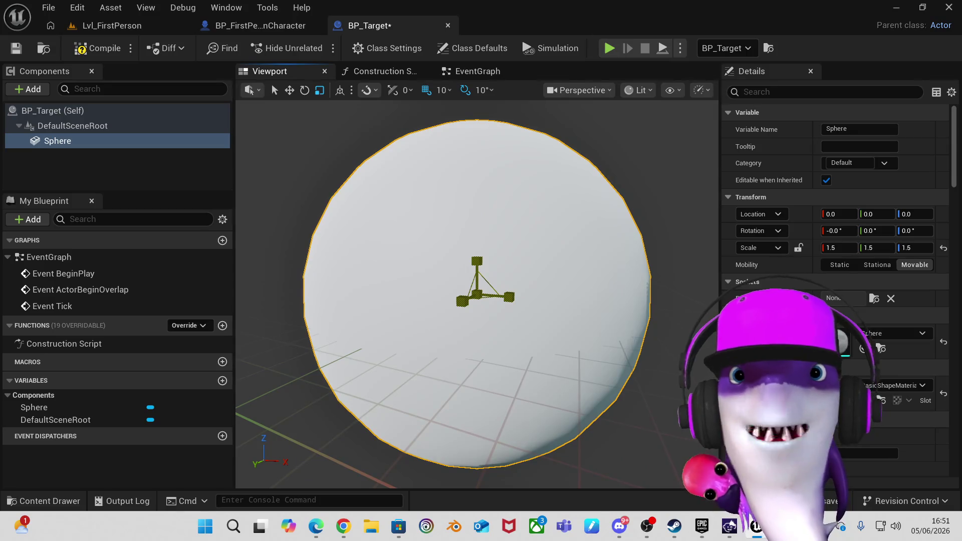
{"action": "key", "text": "ctrl+z"}
{"action": "left_click_drag", "start_coordinate": [477, 293], "coordinate": [482, 289]}
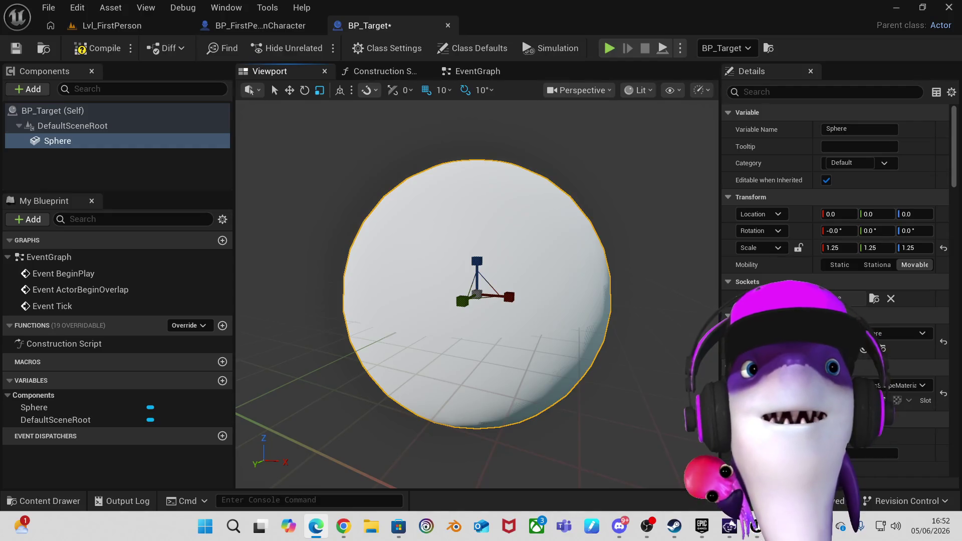
{"action": "left_click", "coordinate": [137, 26]}
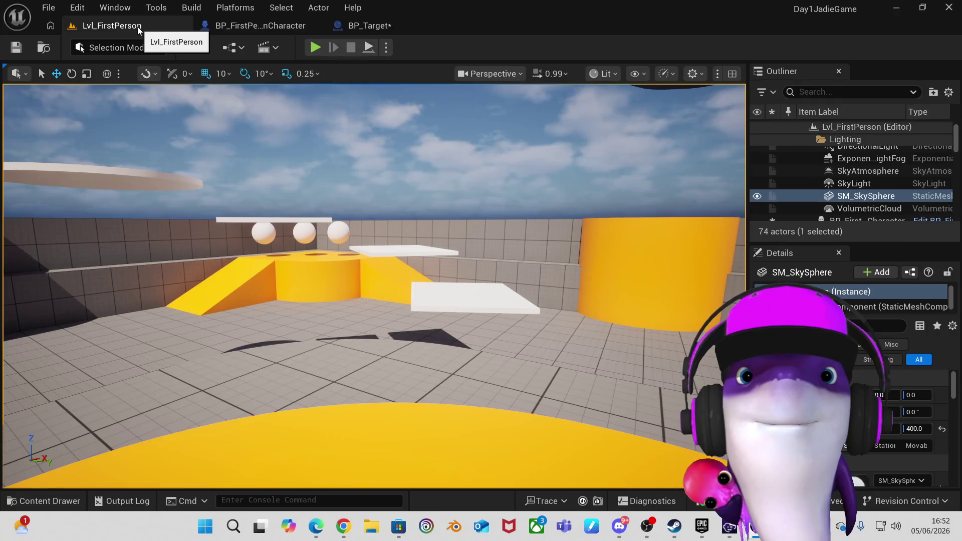
{"action": "left_click", "coordinate": [366, 25]}
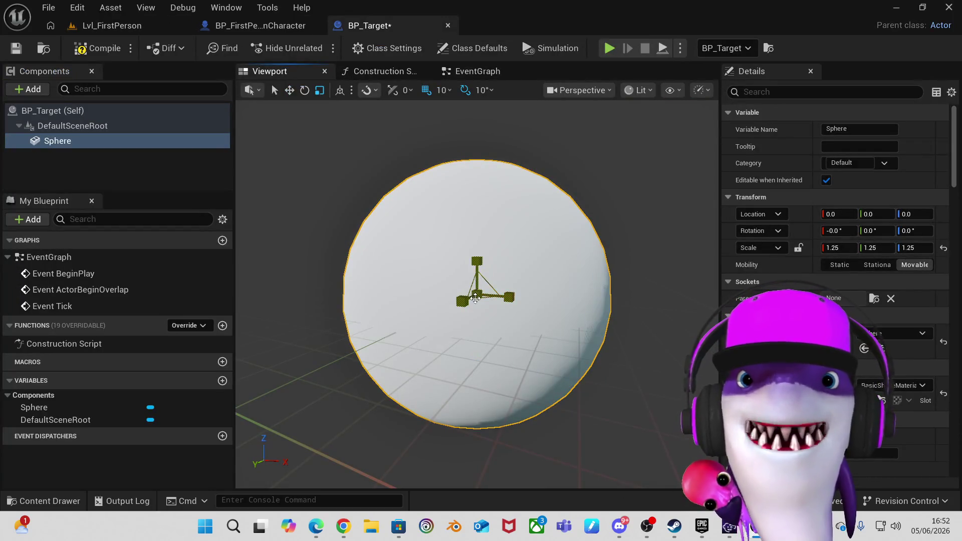
{"action": "left_click_drag", "start_coordinate": [840, 248], "coordinate": [860, 248]}
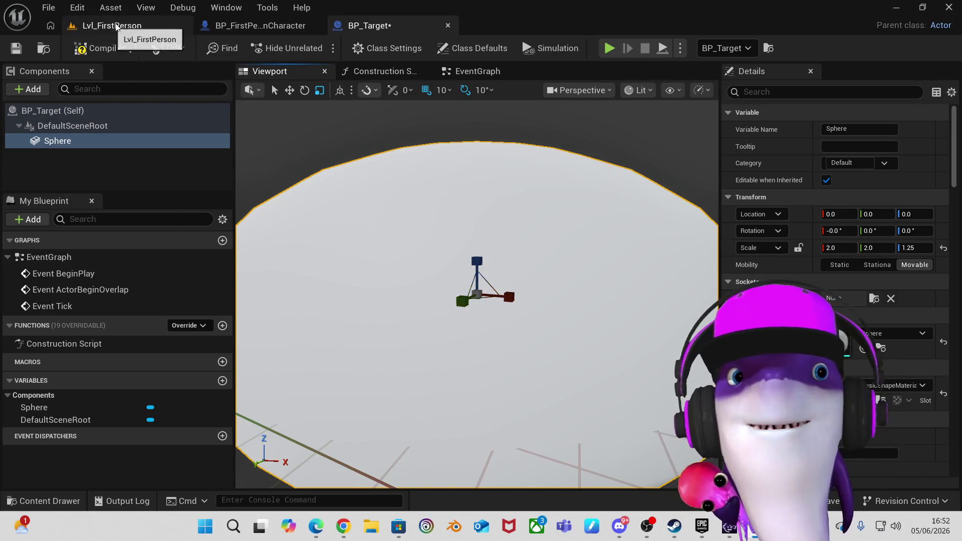
{"action": "left_click", "coordinate": [120, 25]}
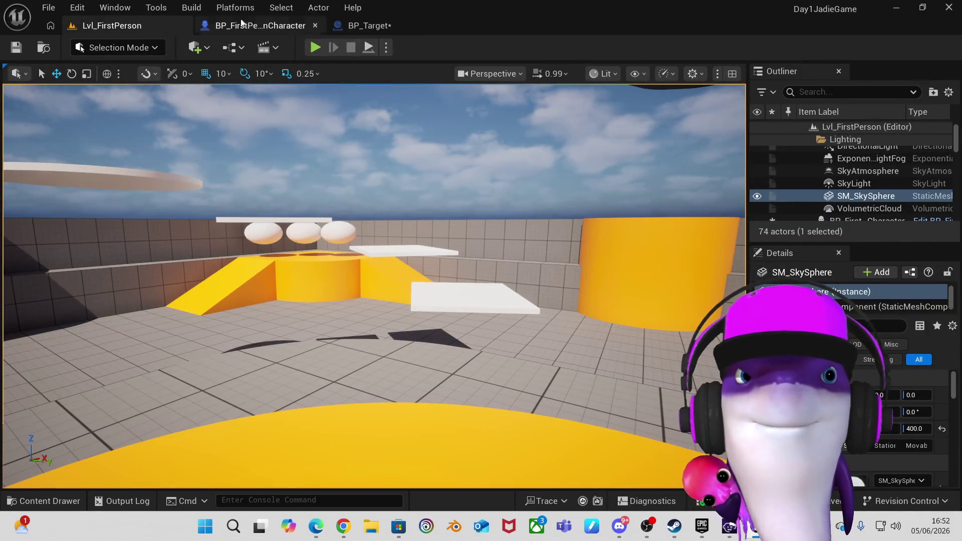
{"action": "left_click", "coordinate": [369, 26]}
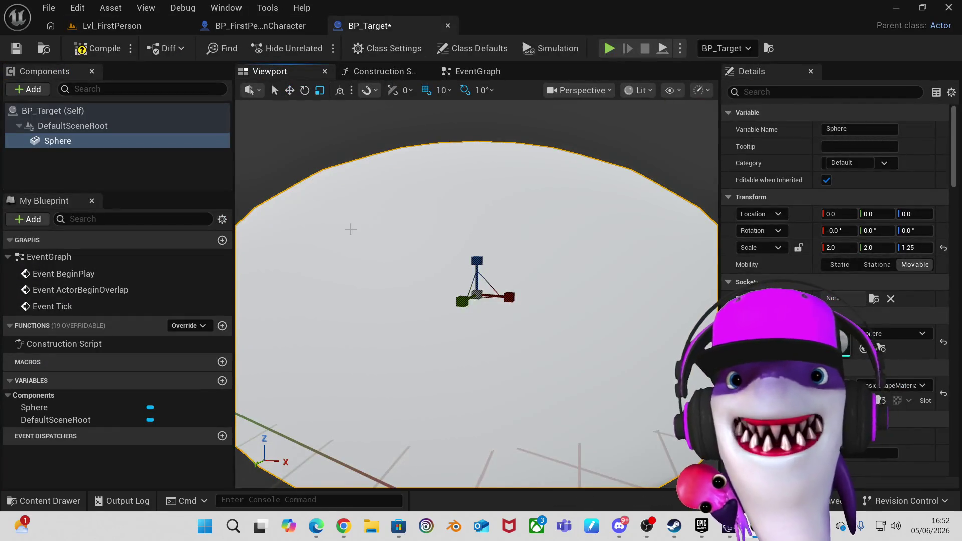
{"action": "left_click", "coordinate": [351, 227]}
{"action": "key", "text": "ctrl+z"}
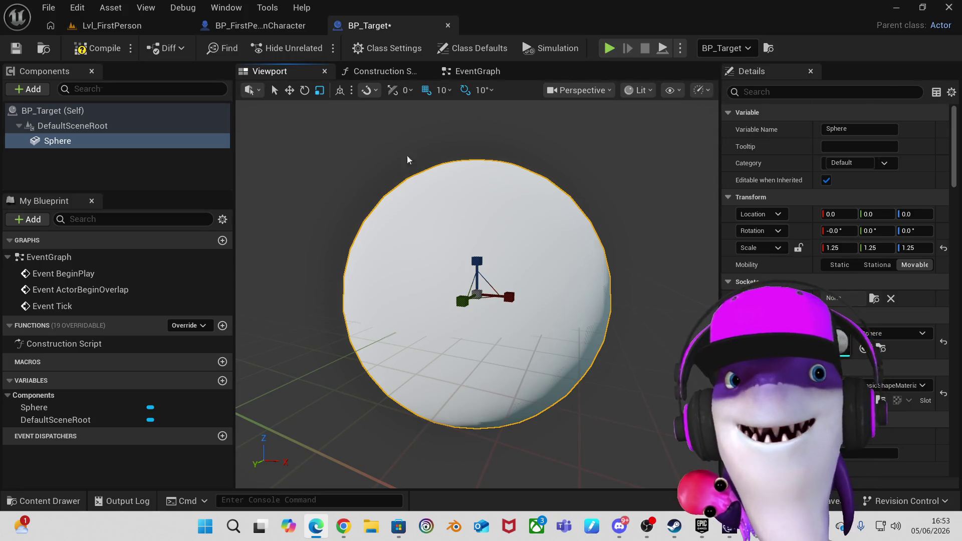
{"action": "left_click", "coordinate": [50, 12]}
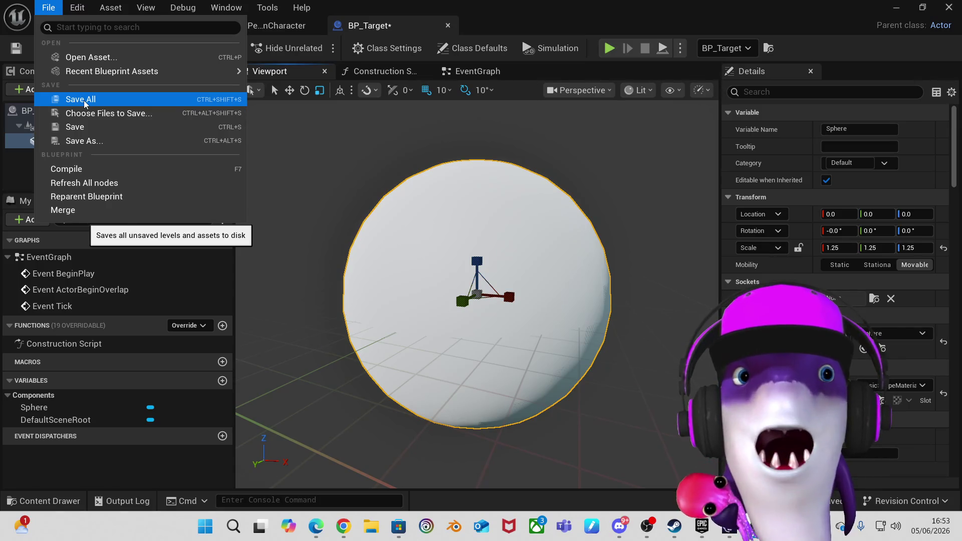
Save BP_Target and switch back to the Lvl_FirstPerson level.
{"action": "left_click", "coordinate": [75, 129]}
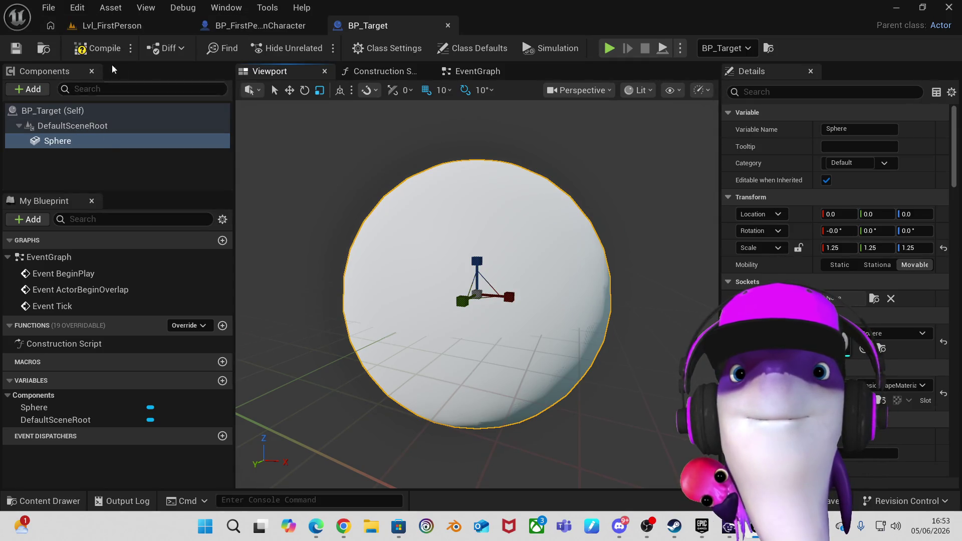
{"action": "left_click", "coordinate": [117, 30]}
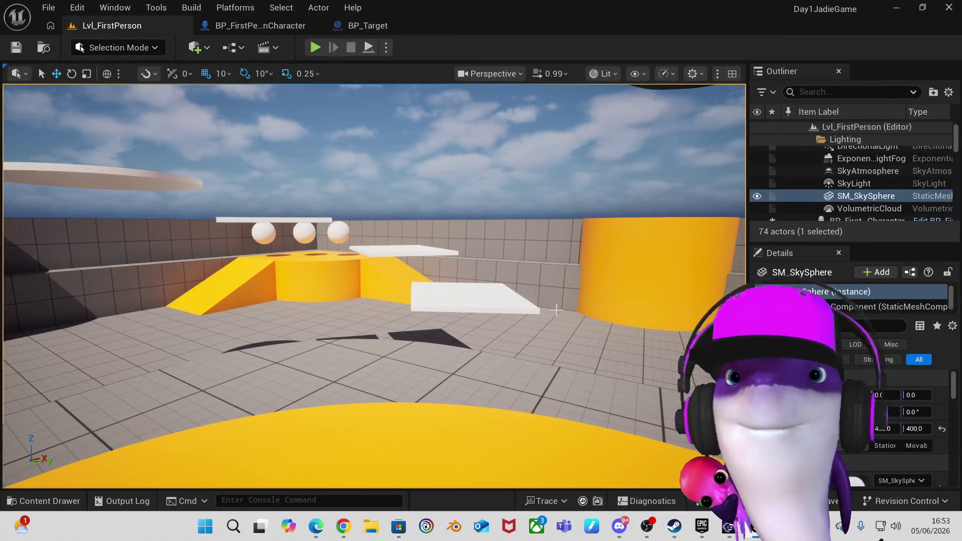
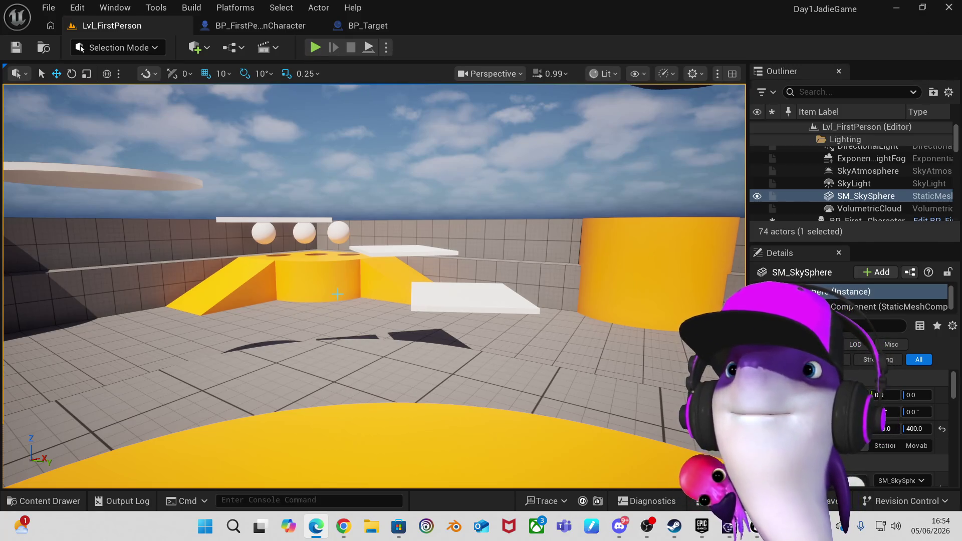
Open the Content Drawer showing the MyStuff folder with BP_Target.
{"action": "left_click", "coordinate": [45, 501]}
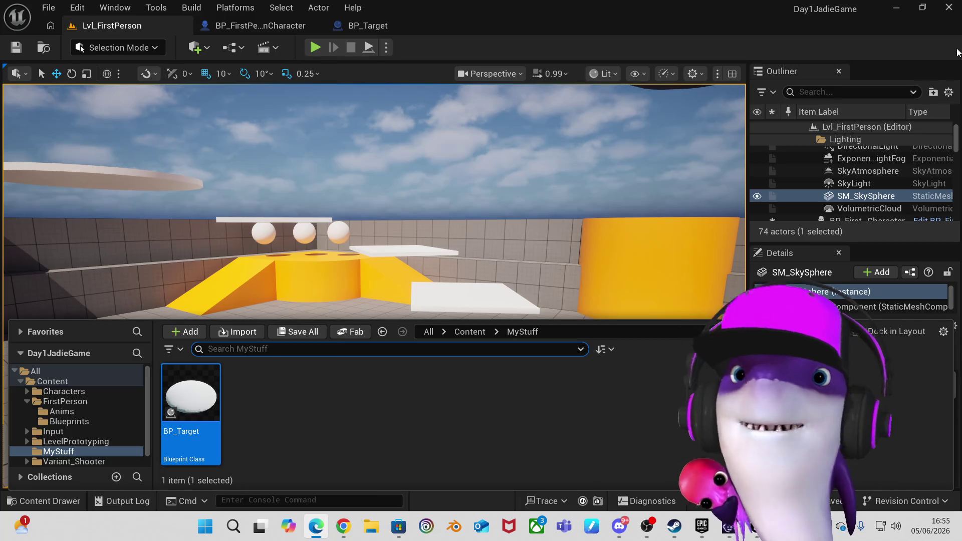
Drill into Variant_Shooter, then its Blueprints folder, then the Pickups folder.
{"action": "scroll", "coordinate": [94, 408], "scroll_direction": "down", "scroll_amount": 1}
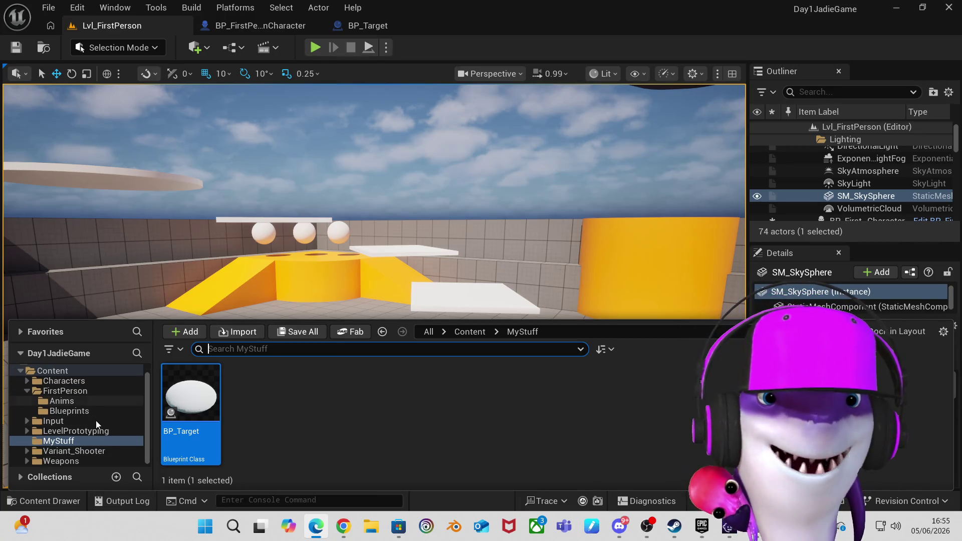
{"action": "left_click", "coordinate": [92, 453]}
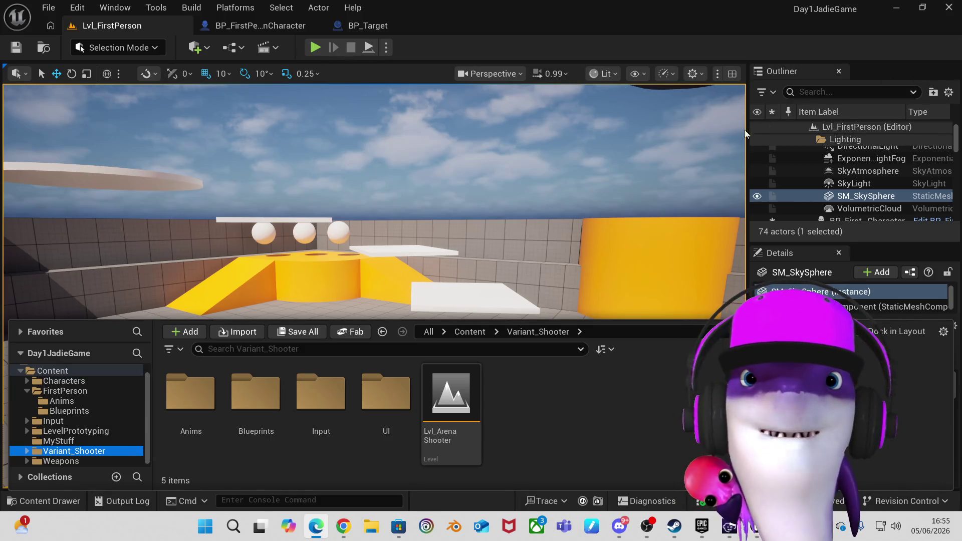
{"action": "left_click", "coordinate": [253, 396]}
{"action": "double_click", "coordinate": [254, 396]}
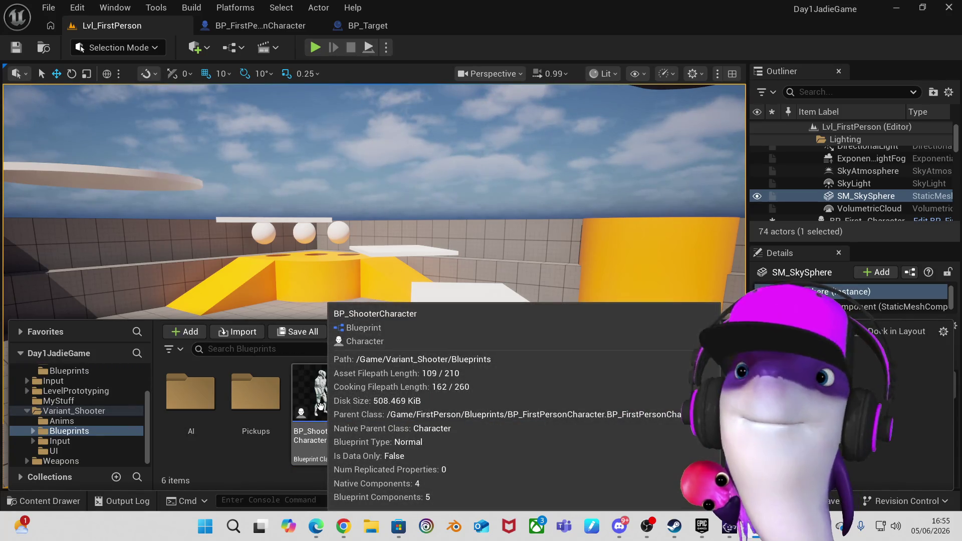
{"action": "double_click", "coordinate": [253, 399]}
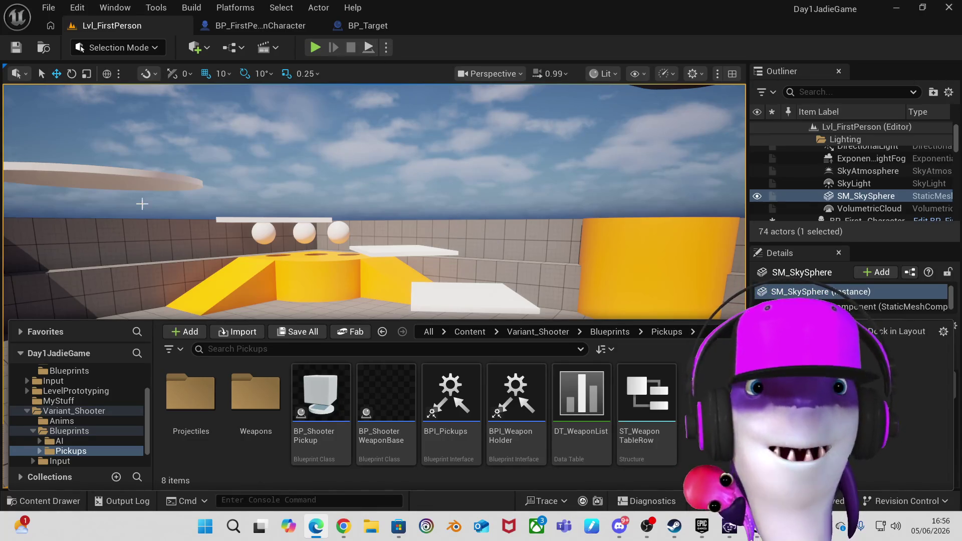
Frame the white disc in the viewport and drag BP_ShooterPickup from Pickups onto it.
{"action": "mouse_move", "coordinate": [373, 201]}
{"action": "left_mouse_down"}
{"action": "mouse_move", "coordinate": [381, 195]}
{"action": "mouse_move", "coordinate": [399, 230]}
{"action": "mouse_move", "coordinate": [270, 249]}
{"action": "left_mouse_up"}
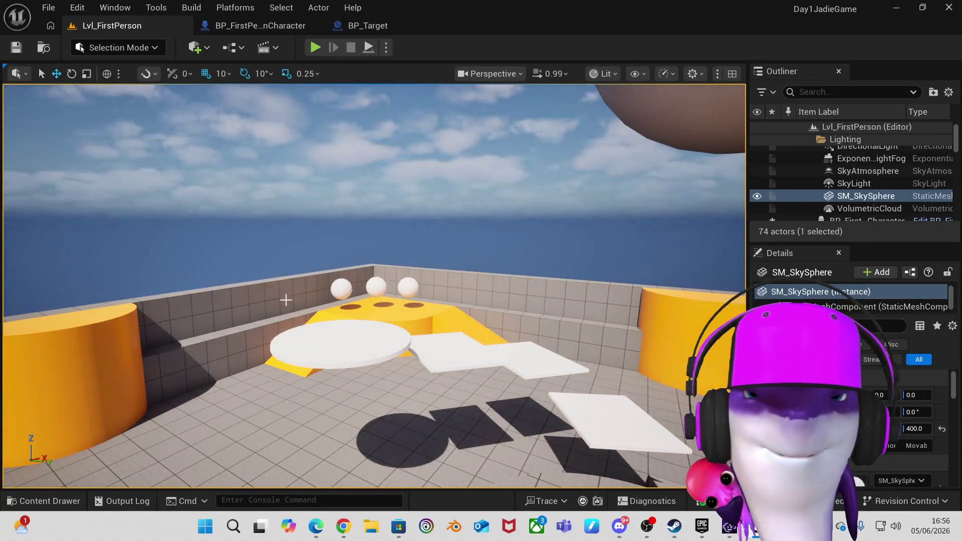
{"action": "scroll", "coordinate": [308, 350], "scroll_direction": "up", "scroll_amount": 10}
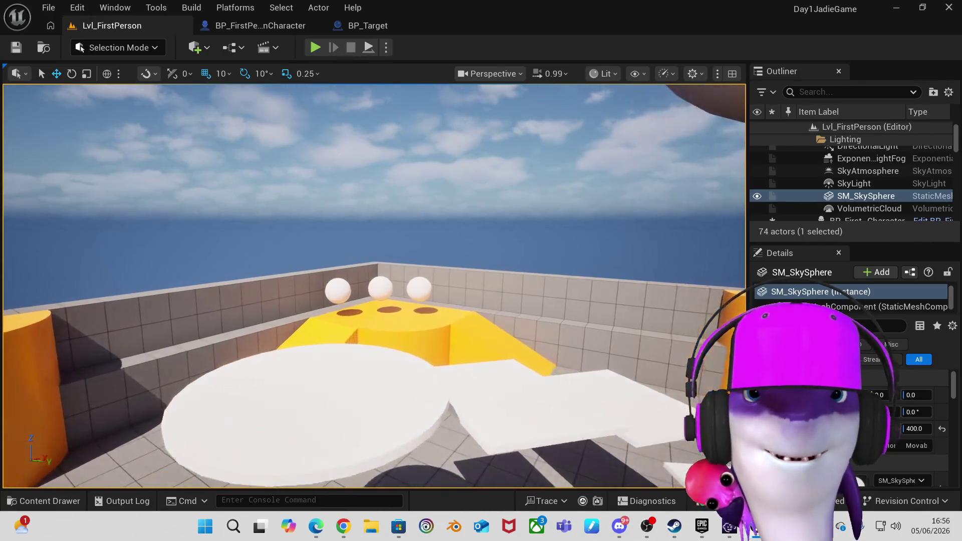
{"action": "scroll", "coordinate": [311, 349], "scroll_direction": "down", "scroll_amount": 6}
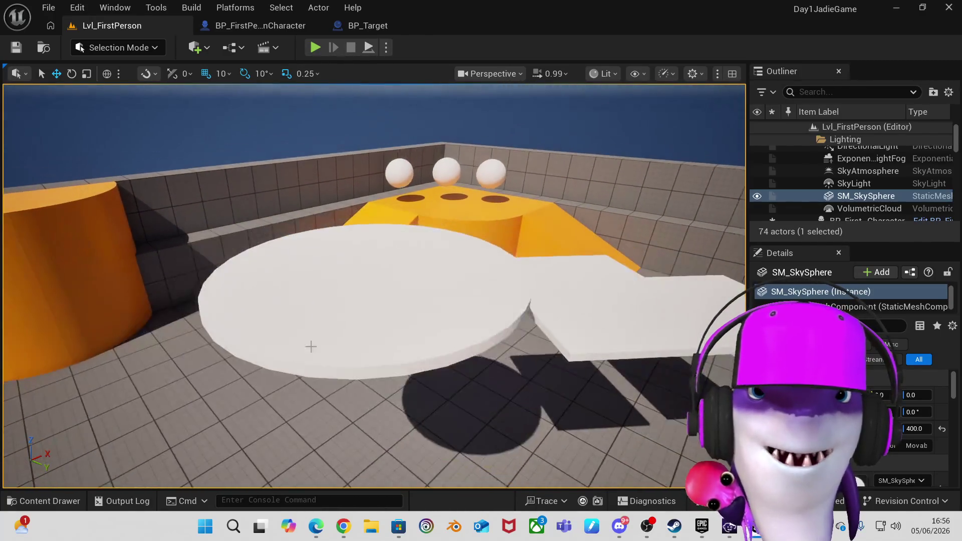
{"action": "right_click", "coordinate": [311, 345]}
{"action": "left_click", "coordinate": [213, 139]}
{"action": "scroll", "coordinate": [213, 139], "scroll_direction": "down", "scroll_amount": 4}
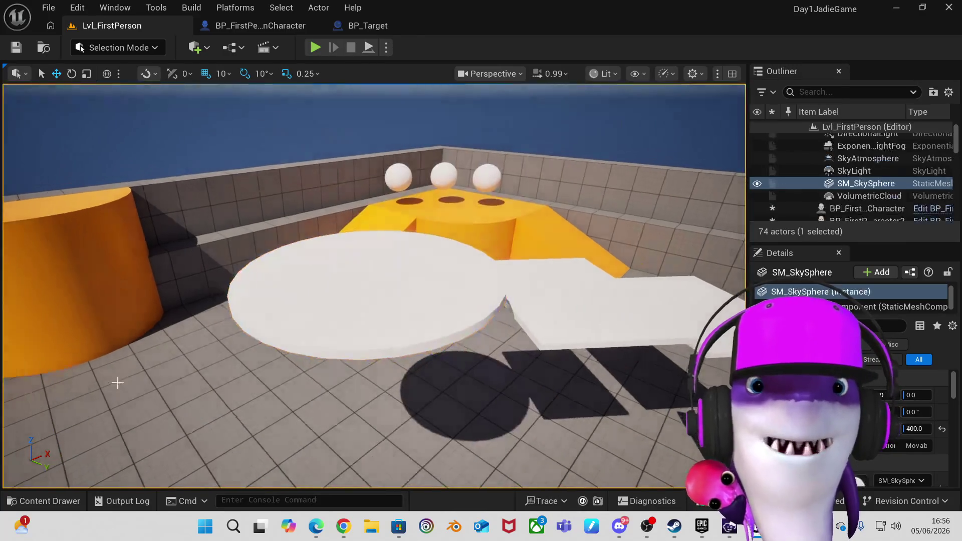
{"action": "left_click", "coordinate": [73, 502]}
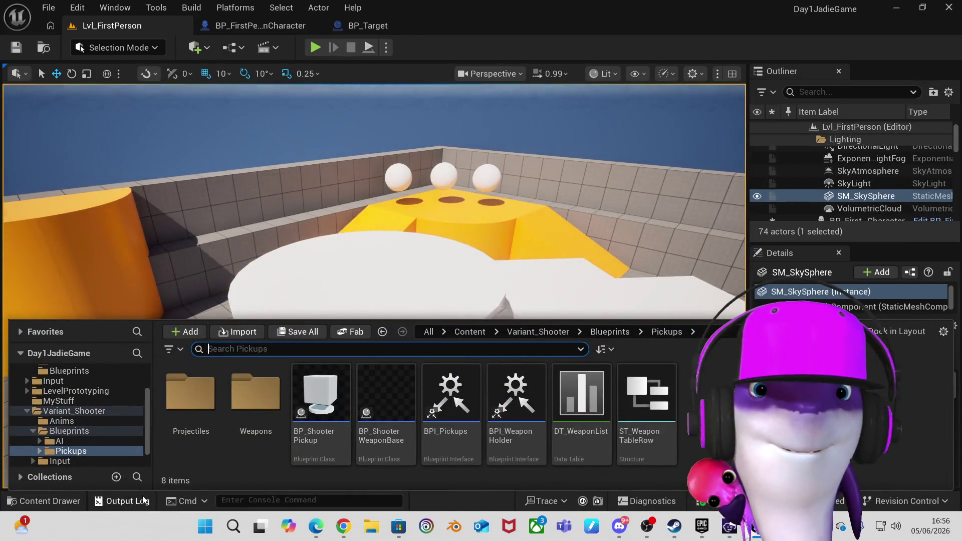
{"action": "left_click", "coordinate": [300, 449]}
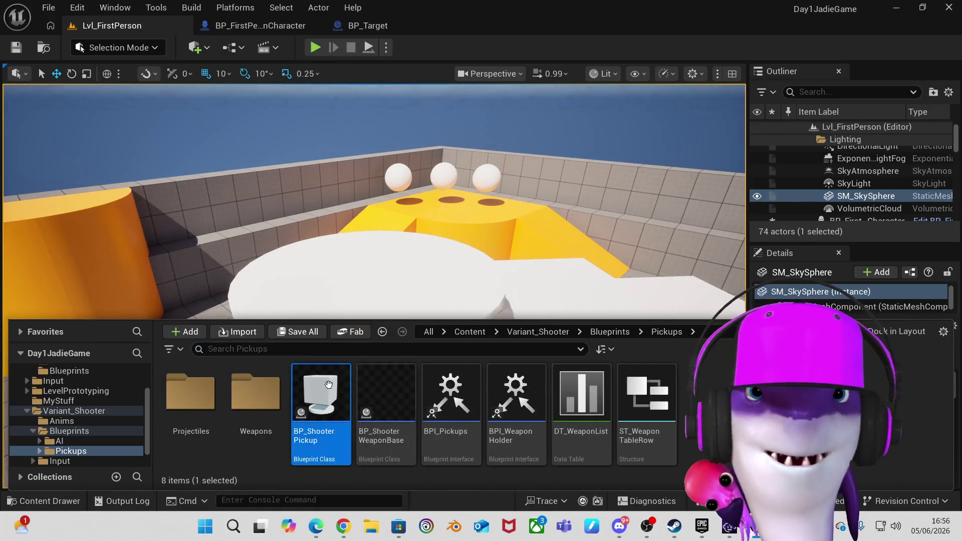
{"action": "mouse_move", "coordinate": [360, 288]}
{"action": "left_mouse_down"}
{"action": "mouse_move", "coordinate": [373, 216]}
{"action": "mouse_move", "coordinate": [364, 257]}
{"action": "left_mouse_up"}
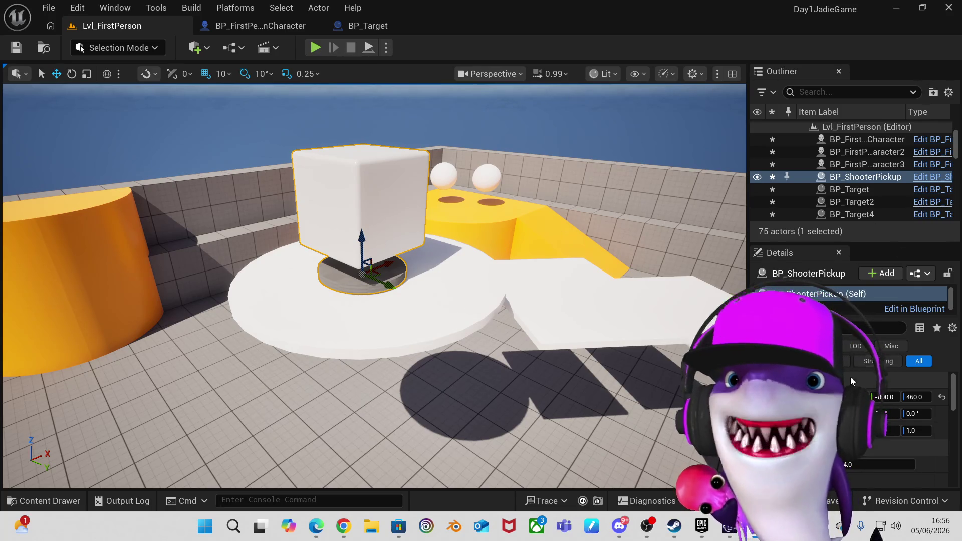
{"action": "scroll", "coordinate": [852, 381], "scroll_direction": "down", "scroll_amount": 3}
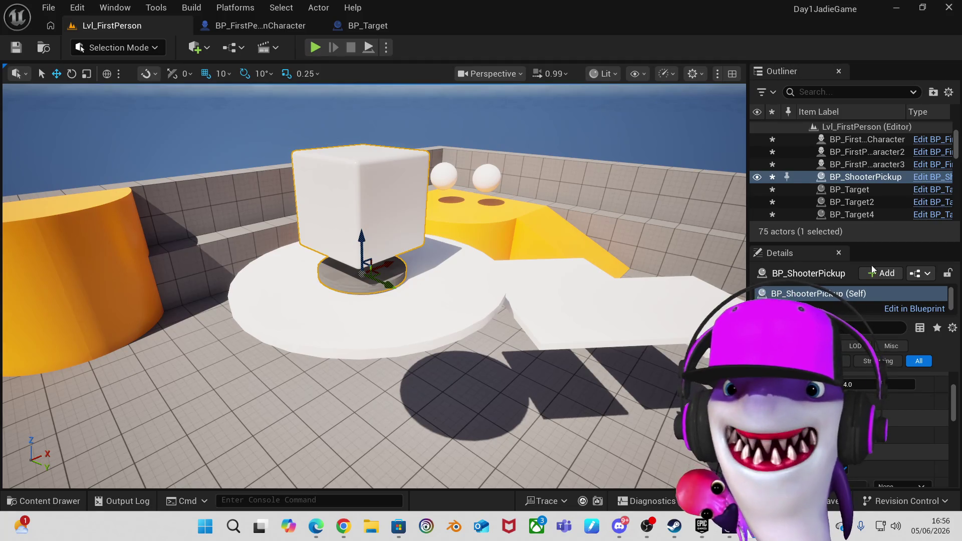
{"action": "left_click_drag", "start_coordinate": [871, 238], "coordinate": [877, 157]}
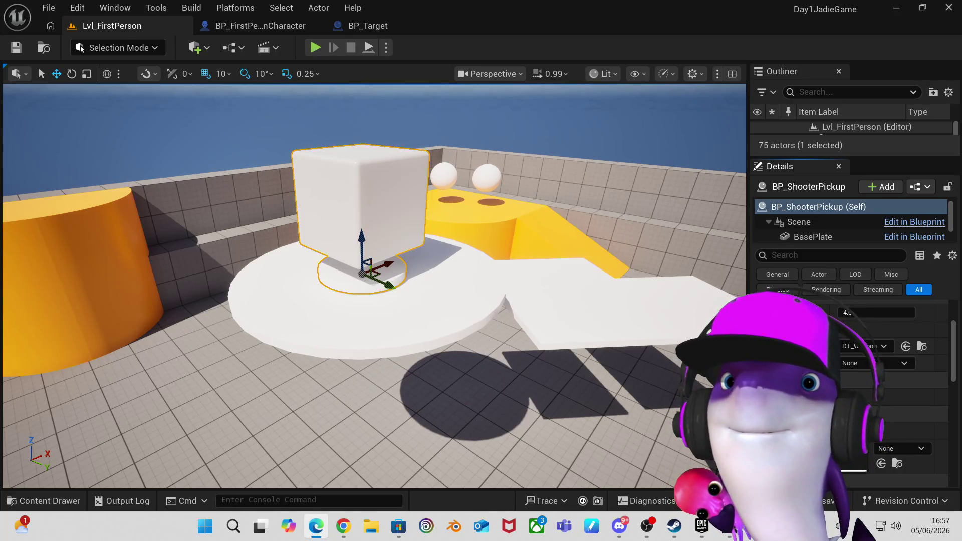
Set the pickup's DT_WeaponList row to Rifle and start a Play session.
{"action": "left_click", "coordinate": [903, 365]}
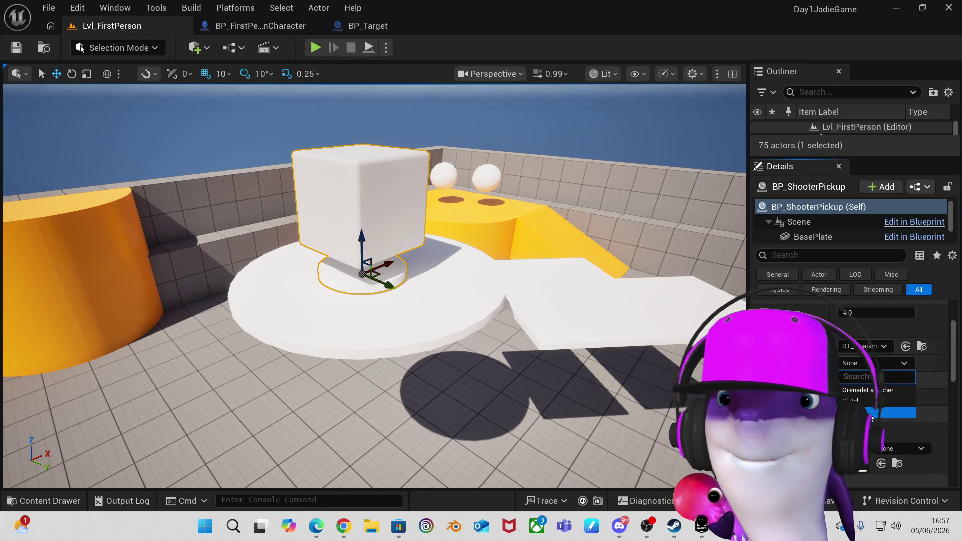
{"action": "left_click", "coordinate": [882, 412]}
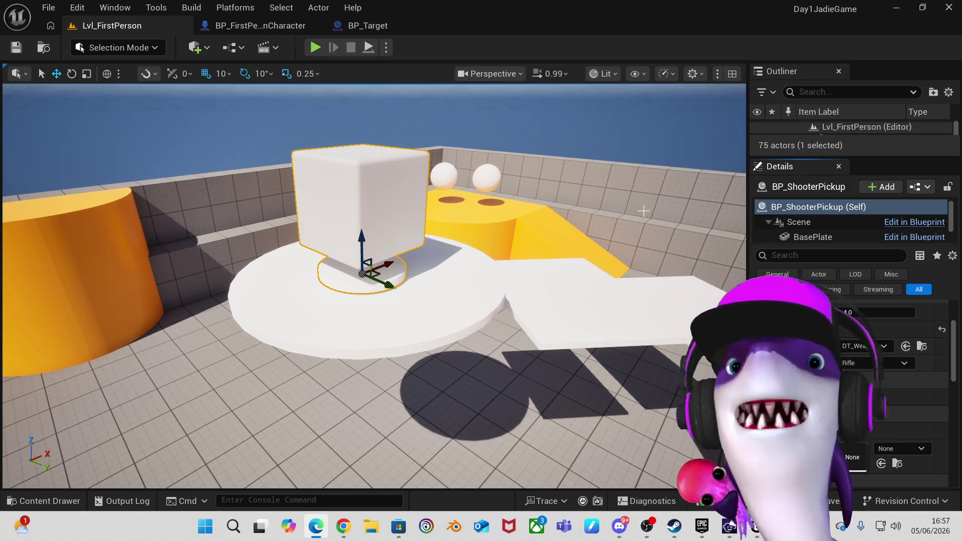
{"action": "left_click", "coordinate": [316, 47]}
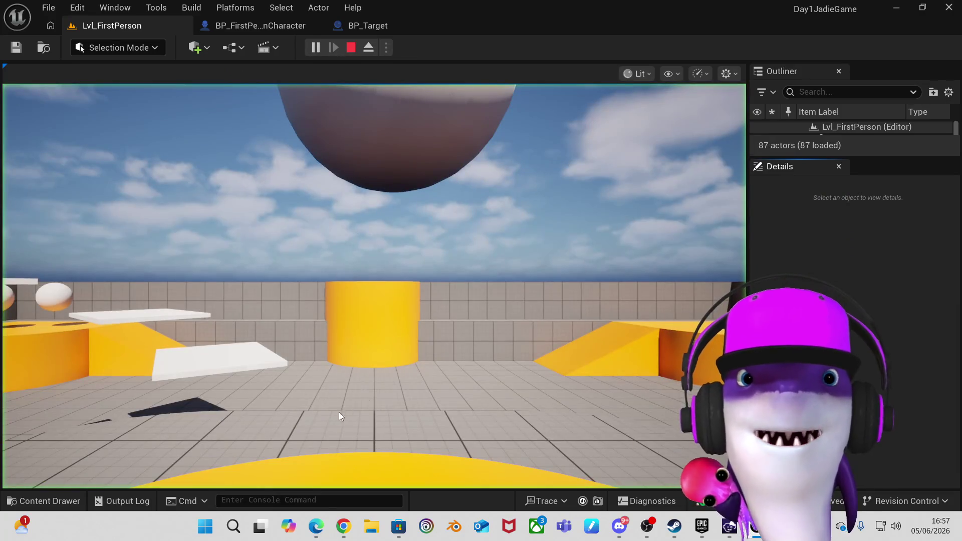
Walk and jump across the platforms to the rifle pickup, then release the mouse with Shift+F1.
{"action": "left_click", "coordinate": [363, 372]}
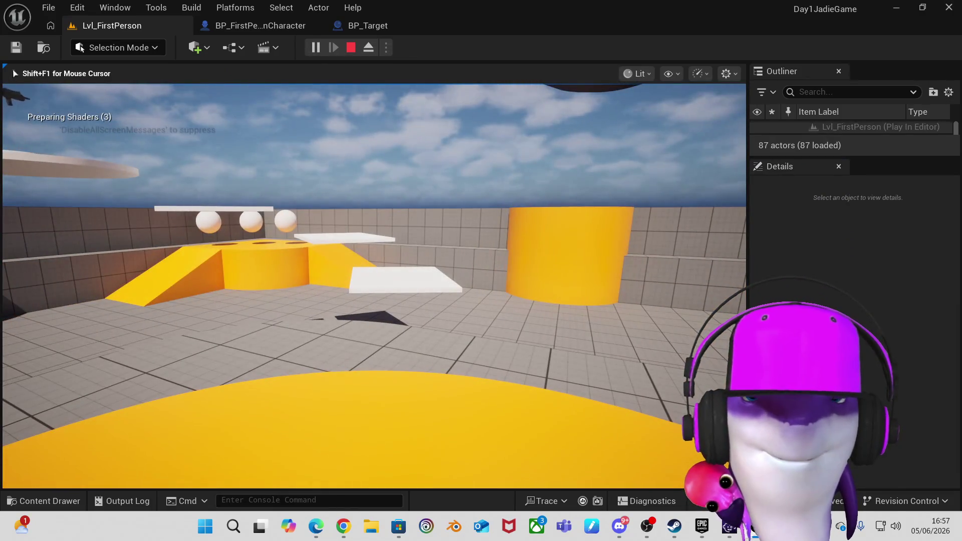
{"action": "key", "text": "w"}
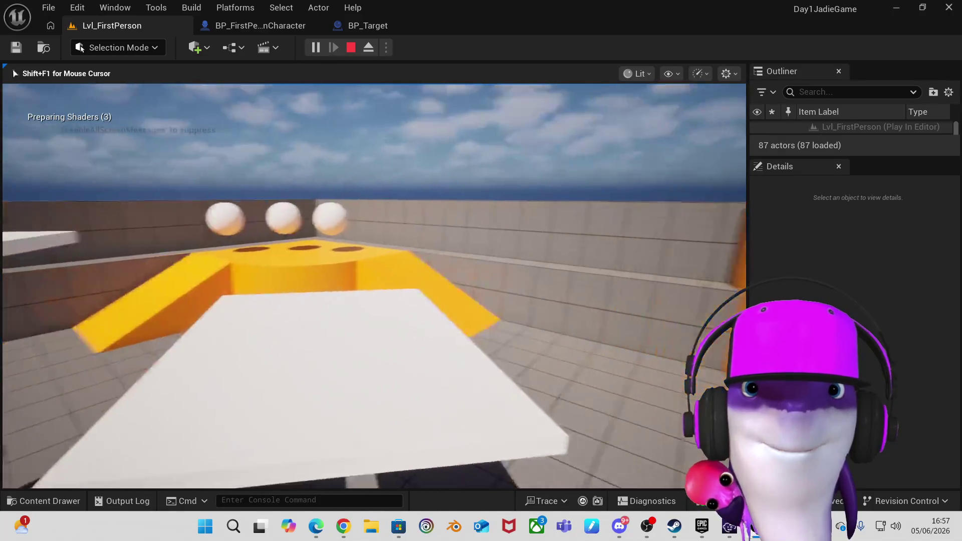
{"action": "key", "text": "w"}
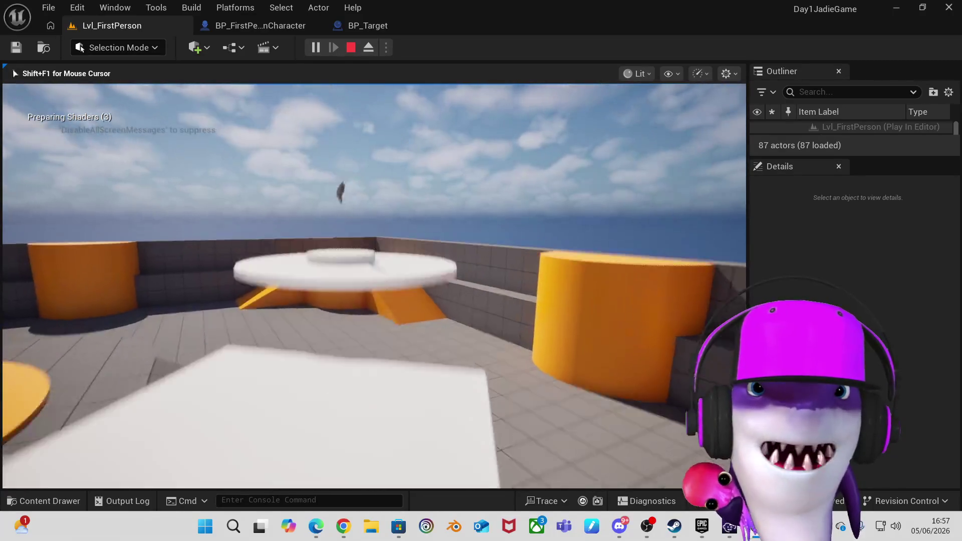
{"action": "key", "text": "space"}
{"action": "key", "text": "w"}
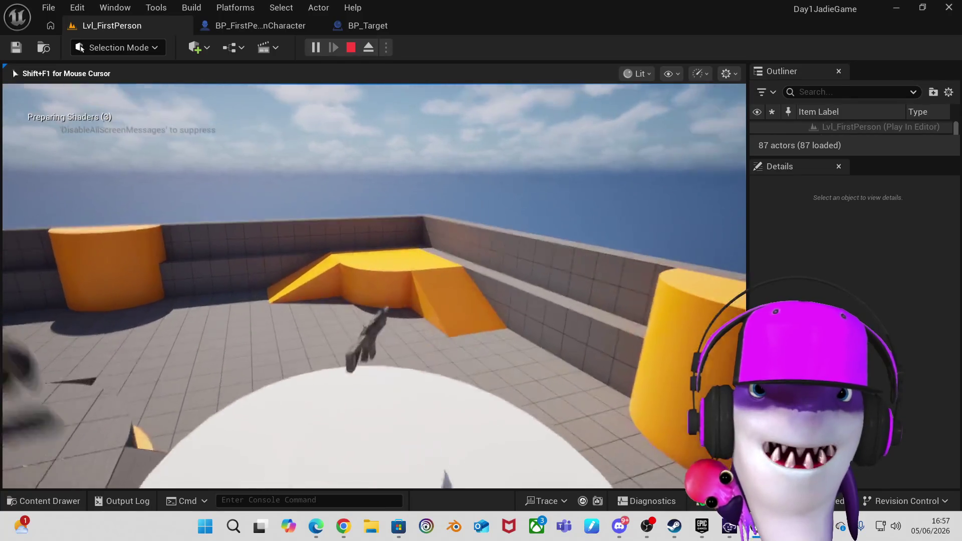
{"action": "key", "text": "w"}
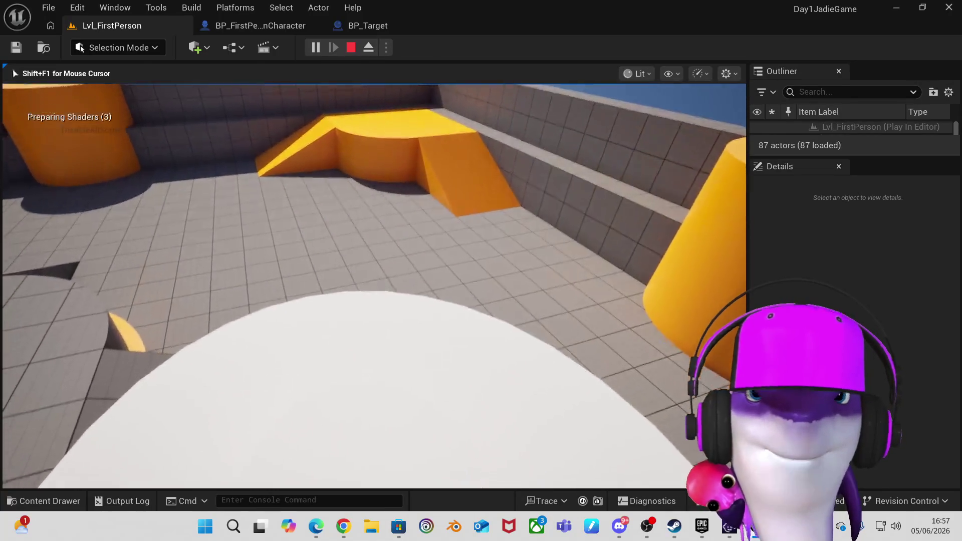
{"action": "key", "text": "w"}
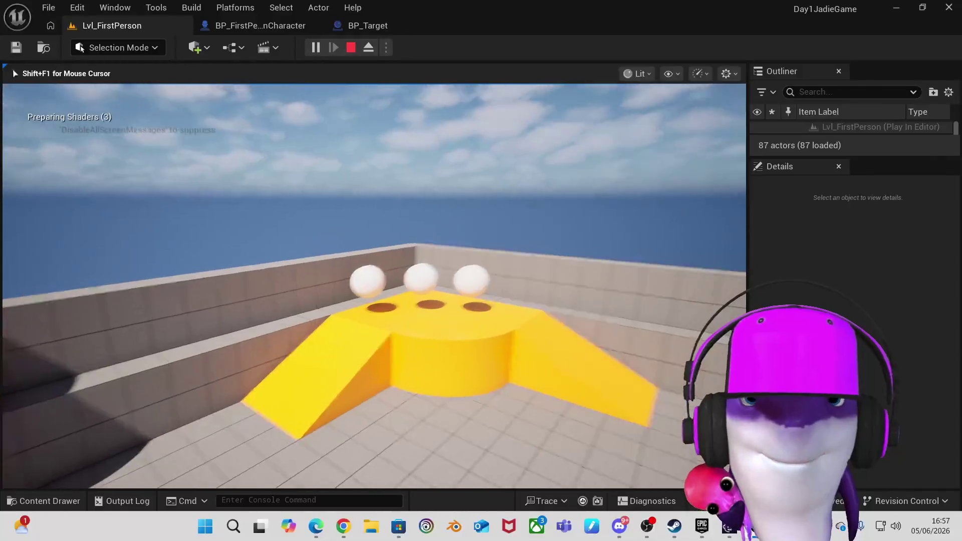
{"action": "key", "text": "space"}
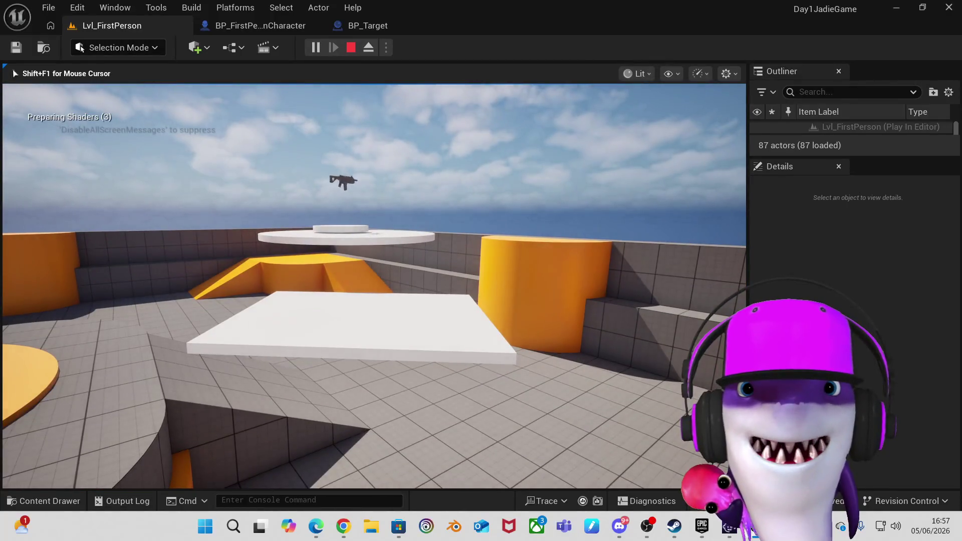
{"action": "key", "text": "w"}
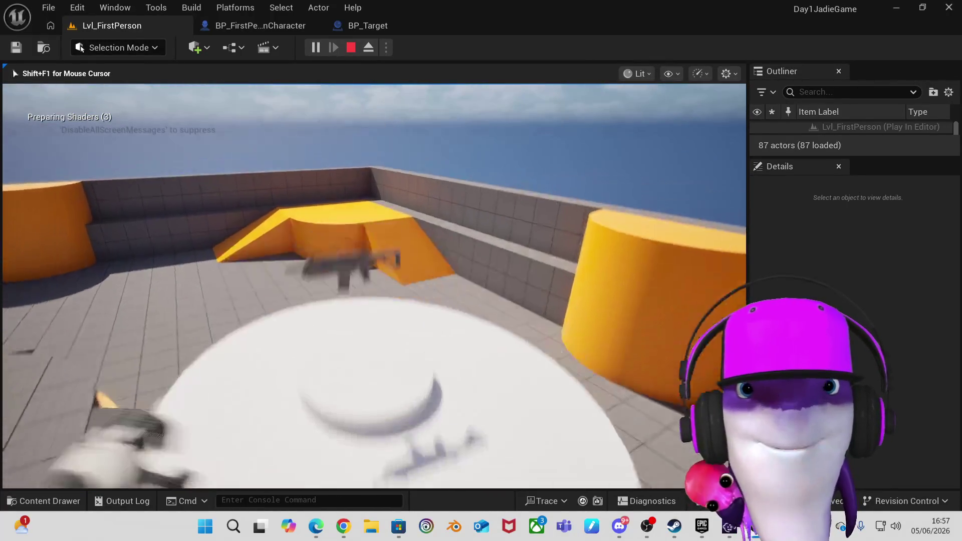
{"action": "key", "text": "w"}
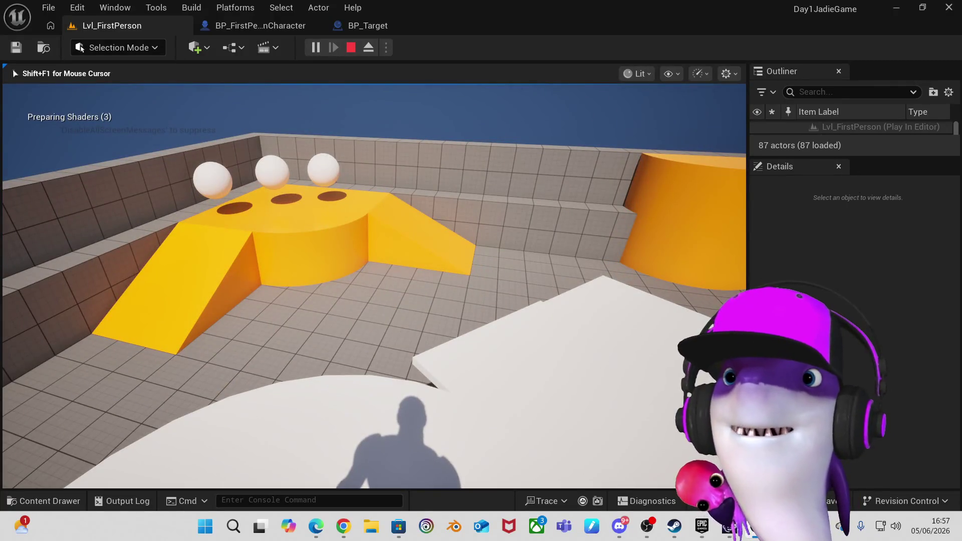
{"action": "key", "text": "shift+F1"}
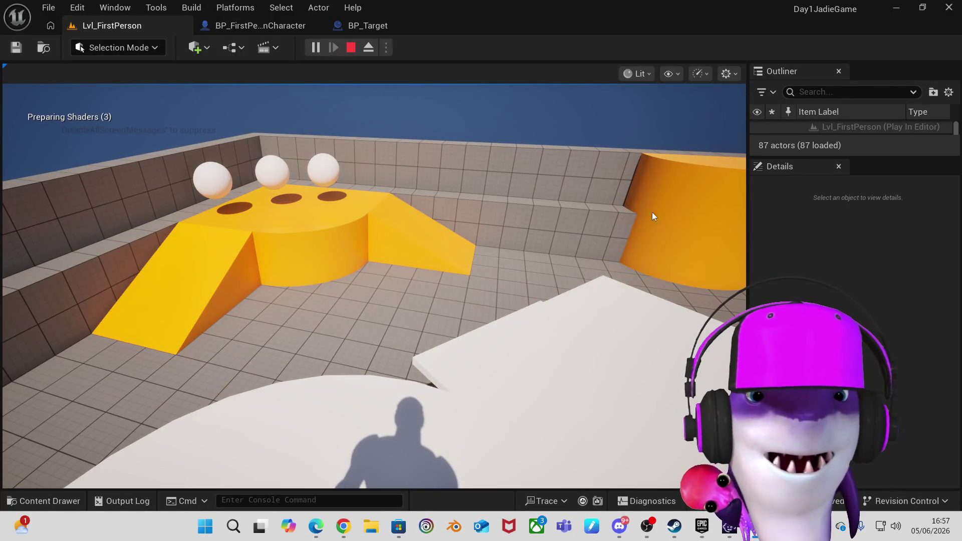
Stop the play session and check the Blueprints dropdown without choosing anything.
{"action": "left_click", "coordinate": [350, 47]}
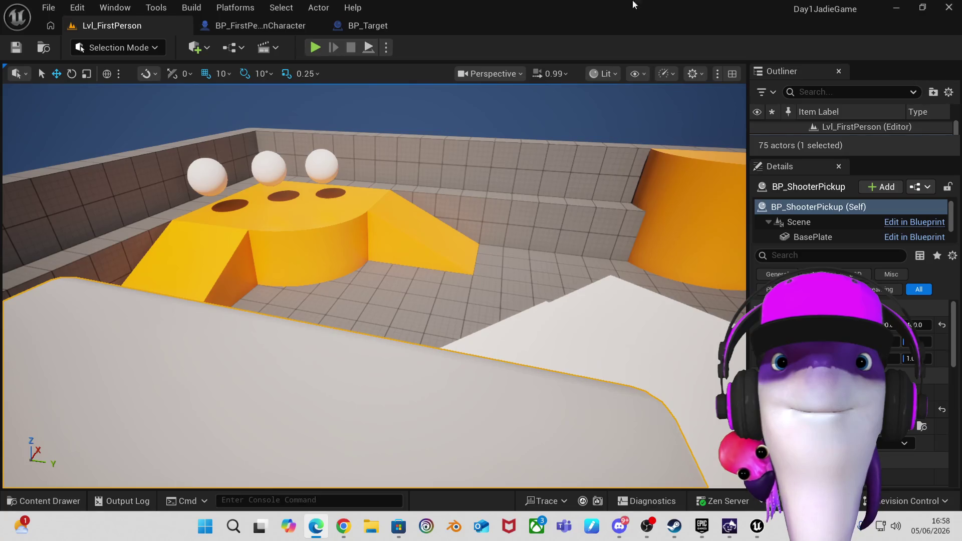
{"action": "left_click", "coordinate": [231, 47]}
{"action": "mouse_move", "coordinate": [293, 196]}
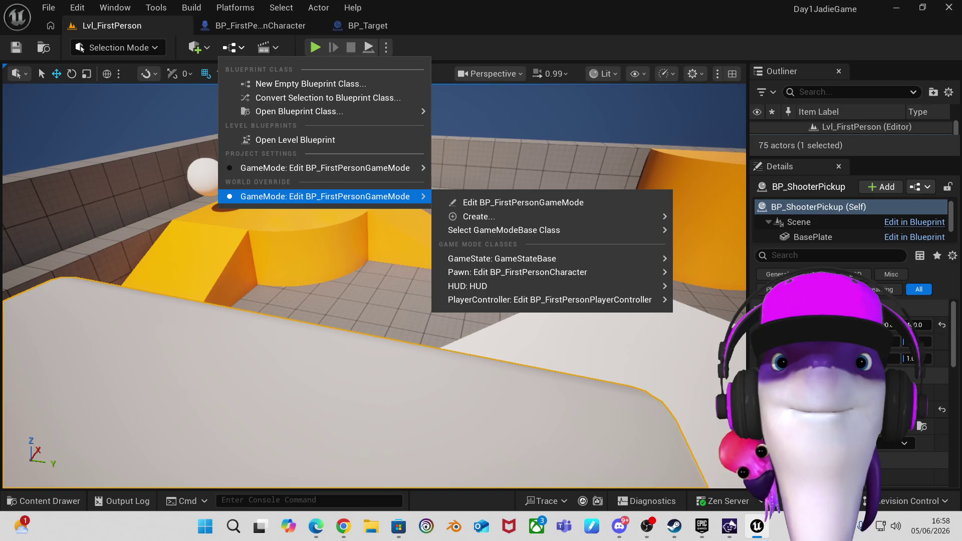
{"action": "key", "text": "Escape"}
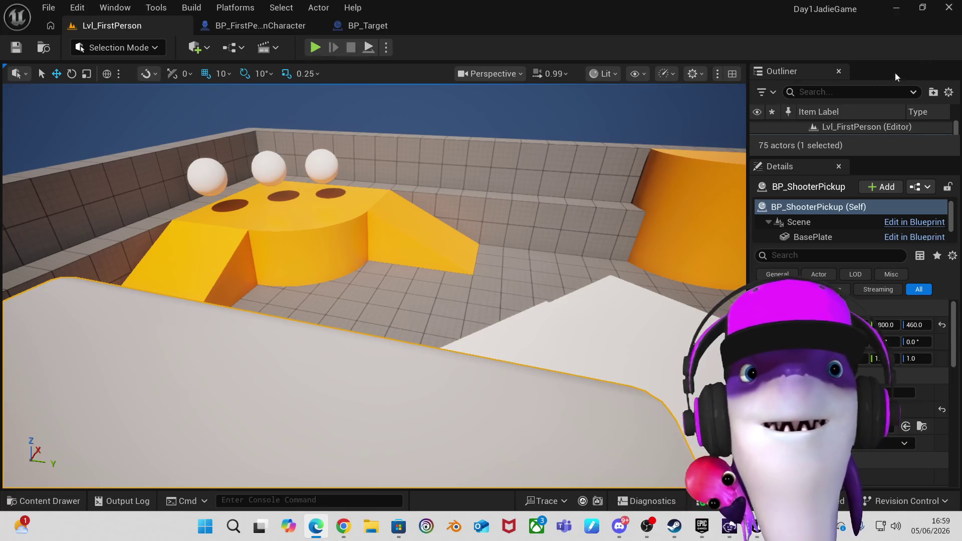
Scroll through the project's Blueprint classes in the Open Blueprint Class list, then dismiss it.
{"action": "left_click", "coordinate": [229, 53]}
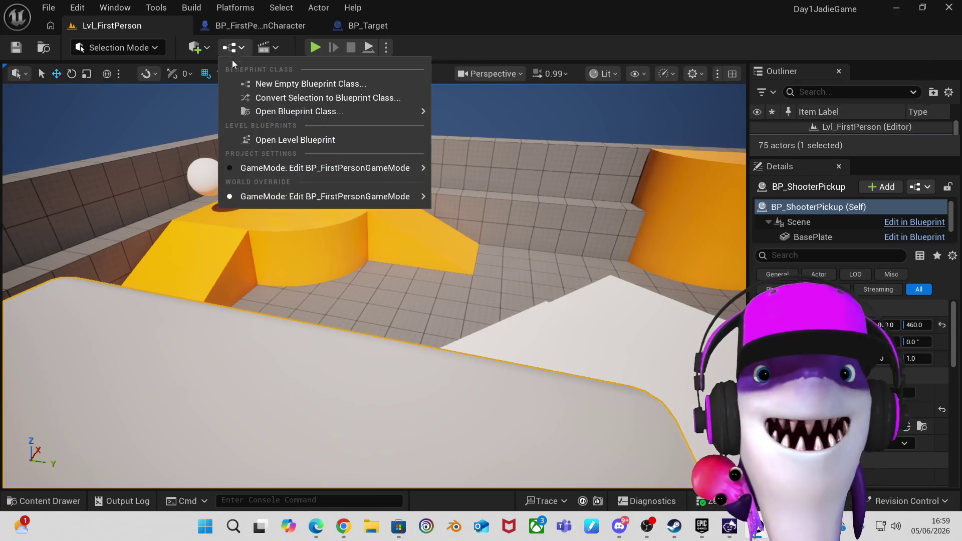
{"action": "mouse_move", "coordinate": [260, 110]}
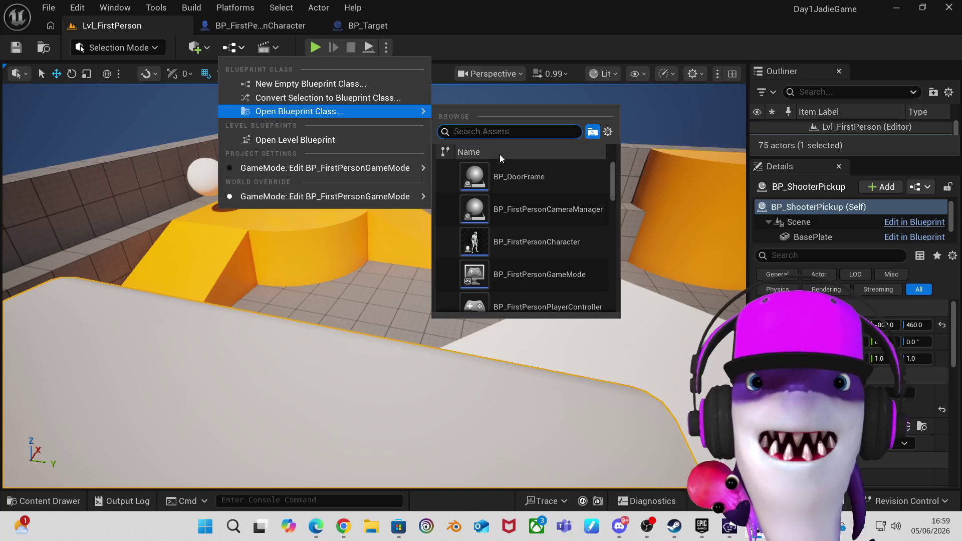
{"action": "mouse_move", "coordinate": [522, 258]}
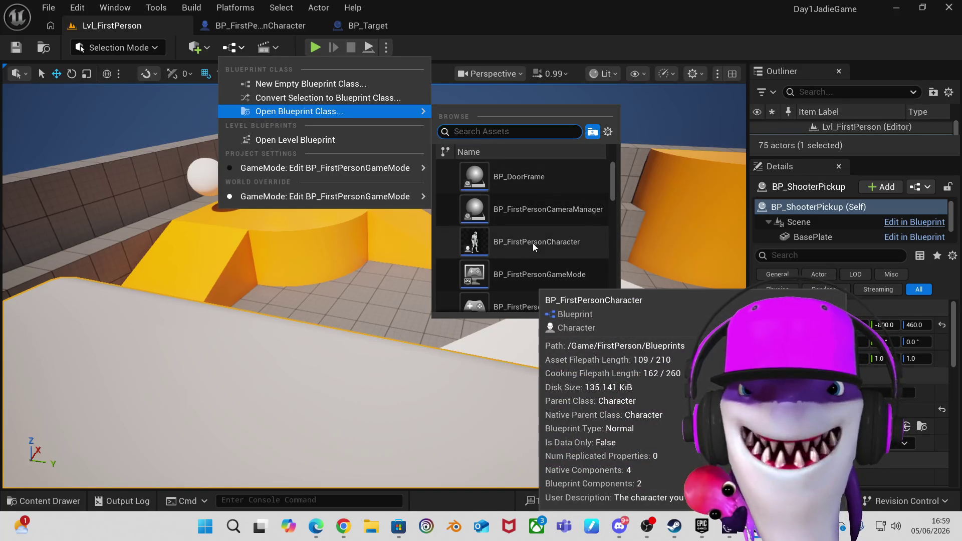
{"action": "scroll", "coordinate": [548, 244], "scroll_direction": "down", "scroll_amount": 1}
{"action": "scroll", "coordinate": [553, 245], "scroll_direction": "down", "scroll_amount": 4}
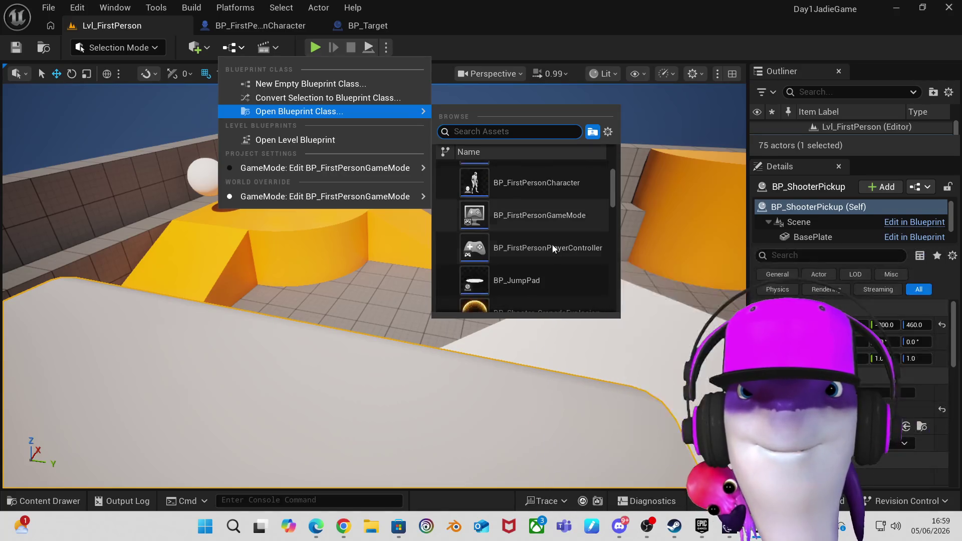
{"action": "scroll", "coordinate": [552, 245], "scroll_direction": "down", "scroll_amount": 4}
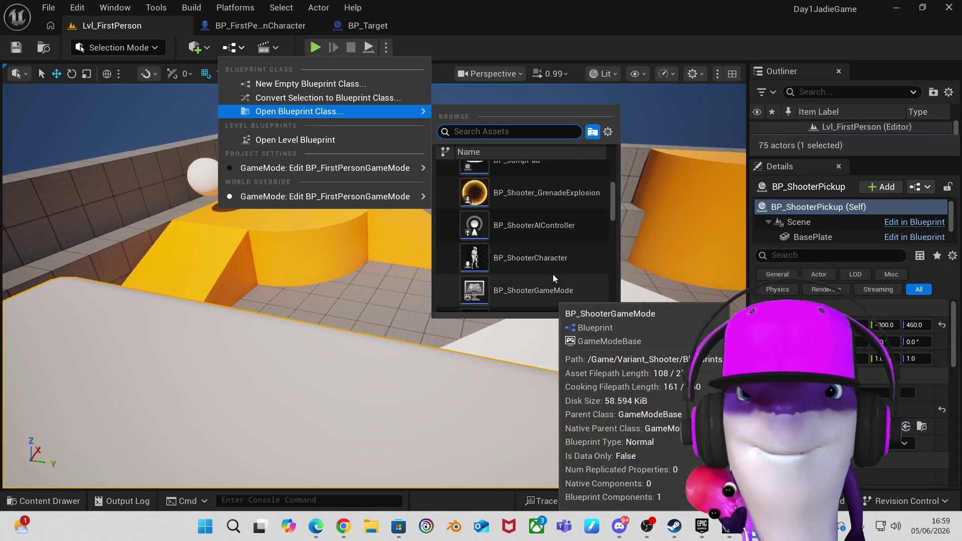
{"action": "scroll", "coordinate": [553, 275], "scroll_direction": "down", "scroll_amount": 2}
{"action": "scroll", "coordinate": [552, 274], "scroll_direction": "down", "scroll_amount": 1}
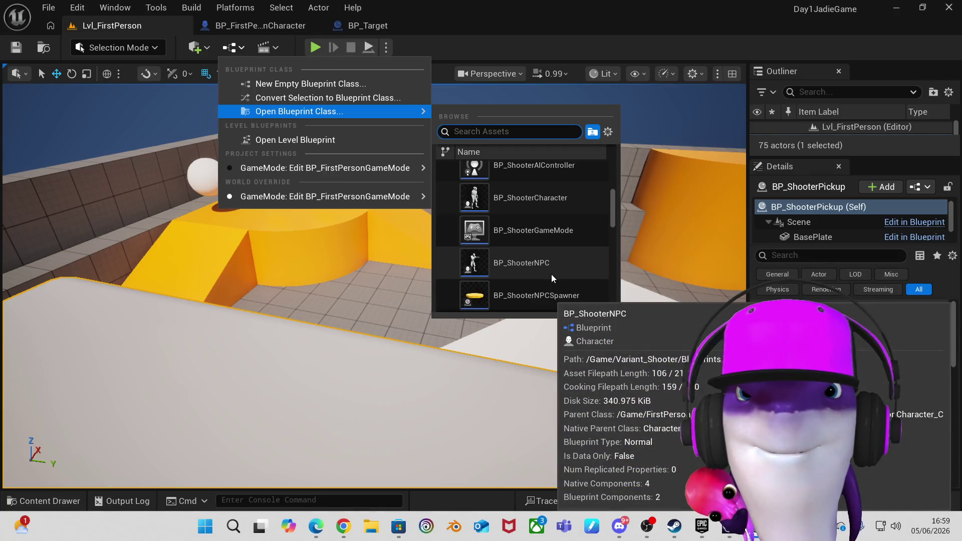
{"action": "scroll", "coordinate": [551, 274], "scroll_direction": "up", "scroll_amount": 2}
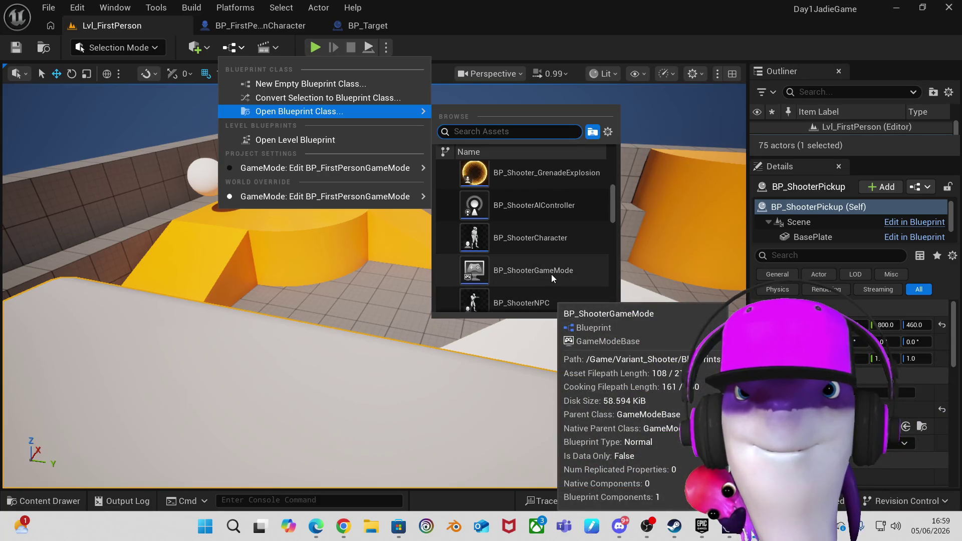
{"action": "scroll", "coordinate": [551, 275], "scroll_direction": "down", "scroll_amount": 4}
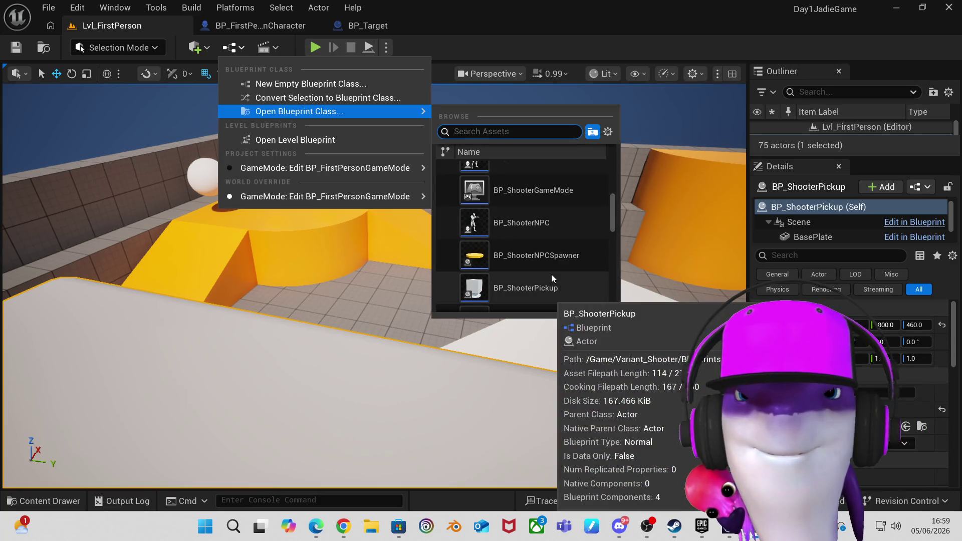
{"action": "scroll", "coordinate": [551, 273], "scroll_direction": "down", "scroll_amount": 1}
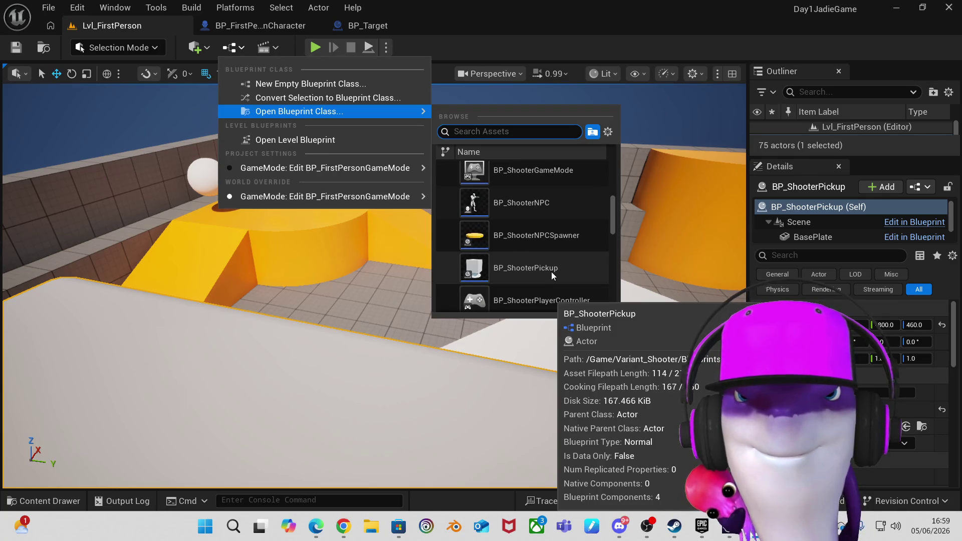
{"action": "scroll", "coordinate": [551, 272], "scroll_direction": "up", "scroll_amount": 6}
{"action": "scroll", "coordinate": [552, 266], "scroll_direction": "up", "scroll_amount": 2}
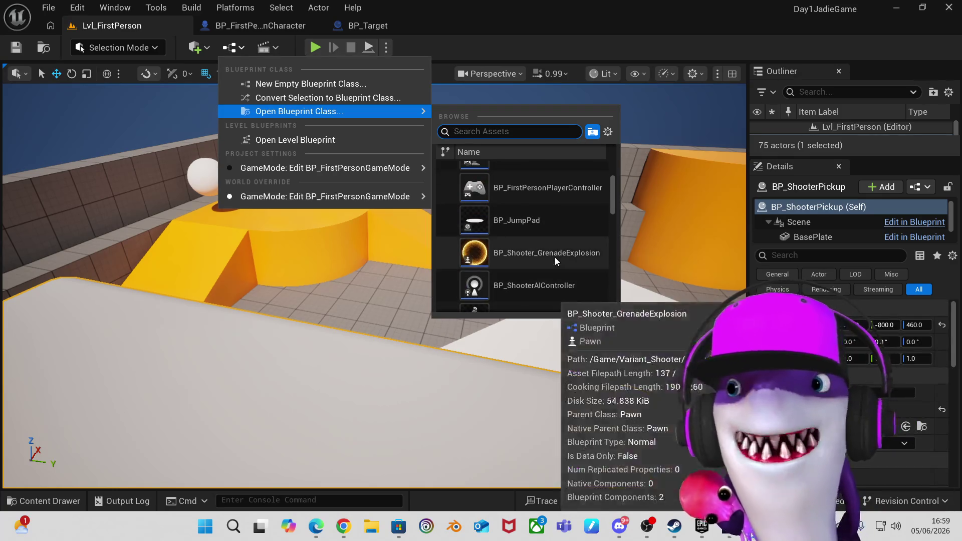
{"action": "scroll", "coordinate": [555, 257], "scroll_direction": "down", "scroll_amount": 1}
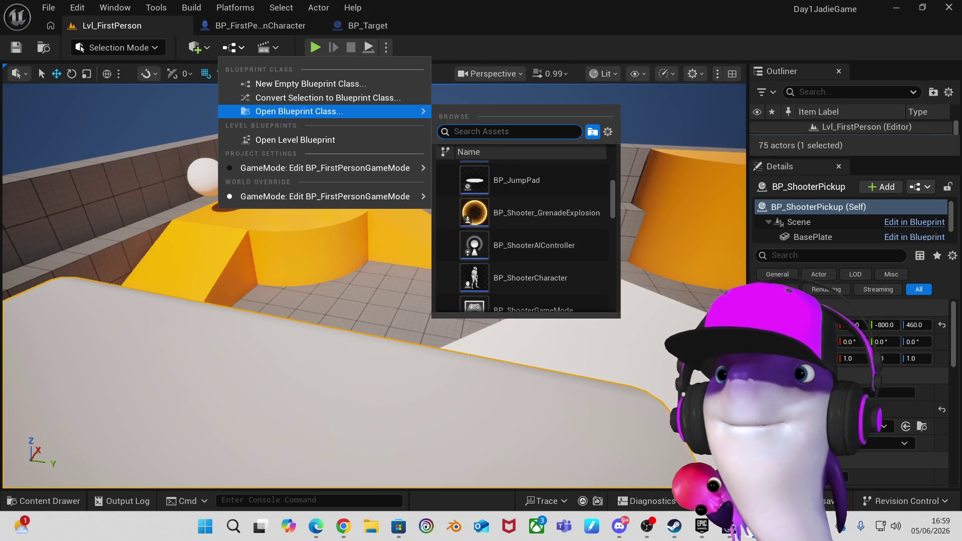
{"action": "key", "text": "alt+Tab"}
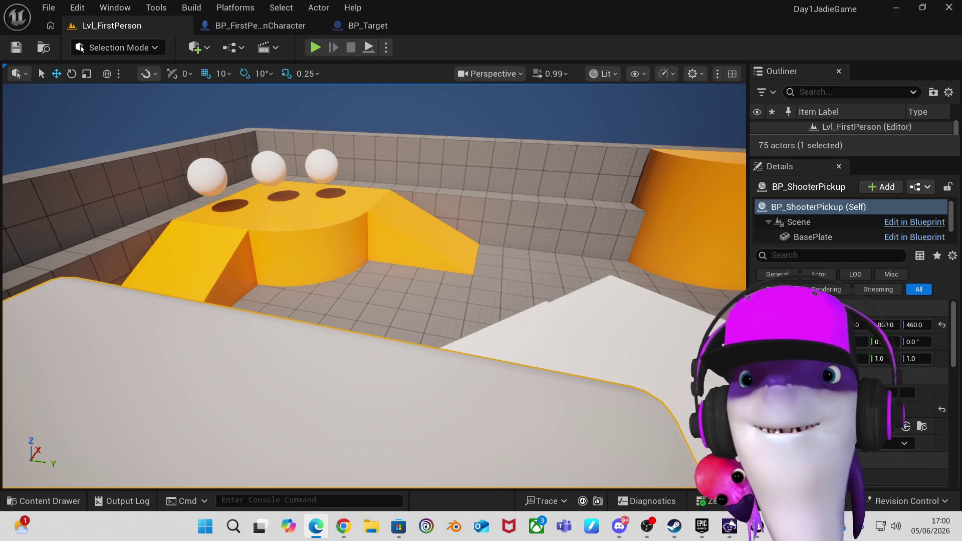
Set World Override GameMode to BP_ShooterGameMode and start a new play session.
{"action": "left_click", "coordinate": [233, 47]}
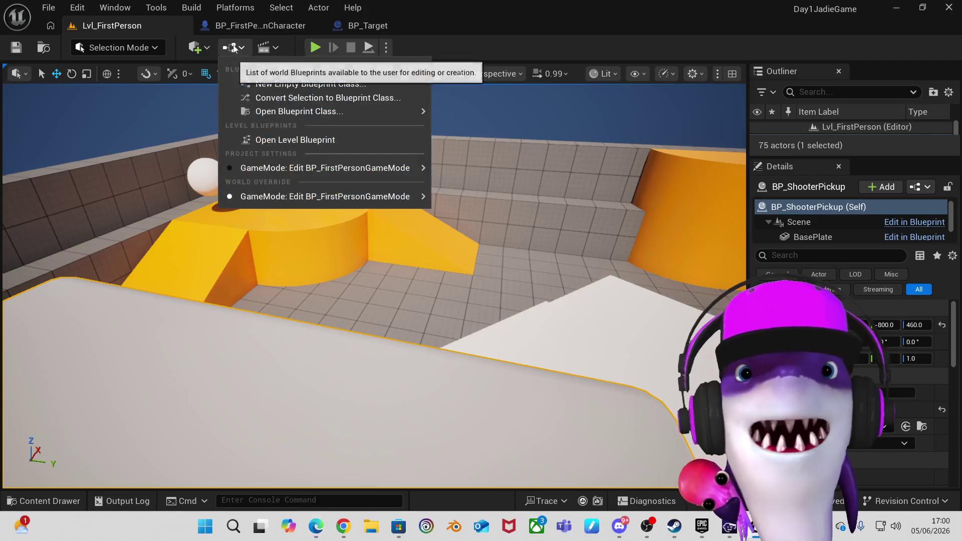
{"action": "mouse_move", "coordinate": [266, 197]}
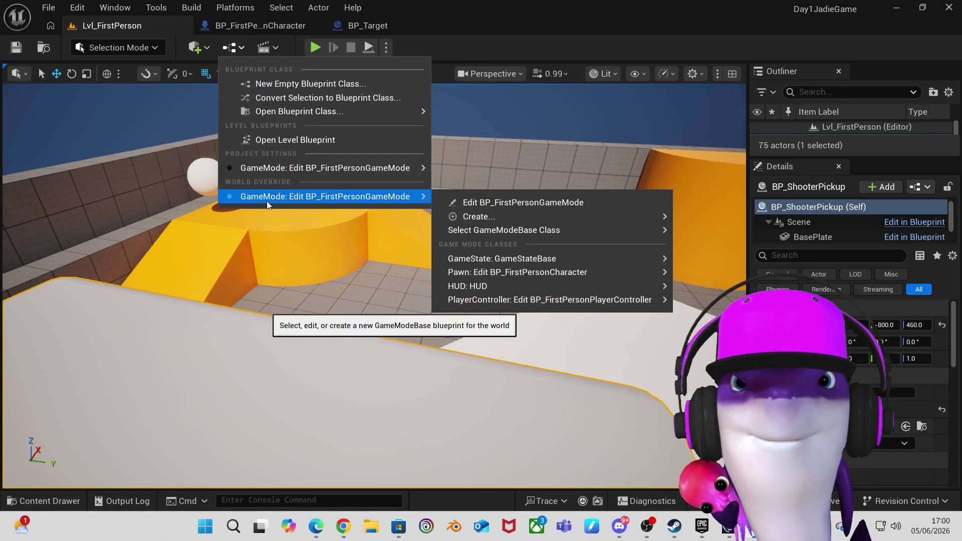
{"action": "mouse_move", "coordinate": [300, 171]}
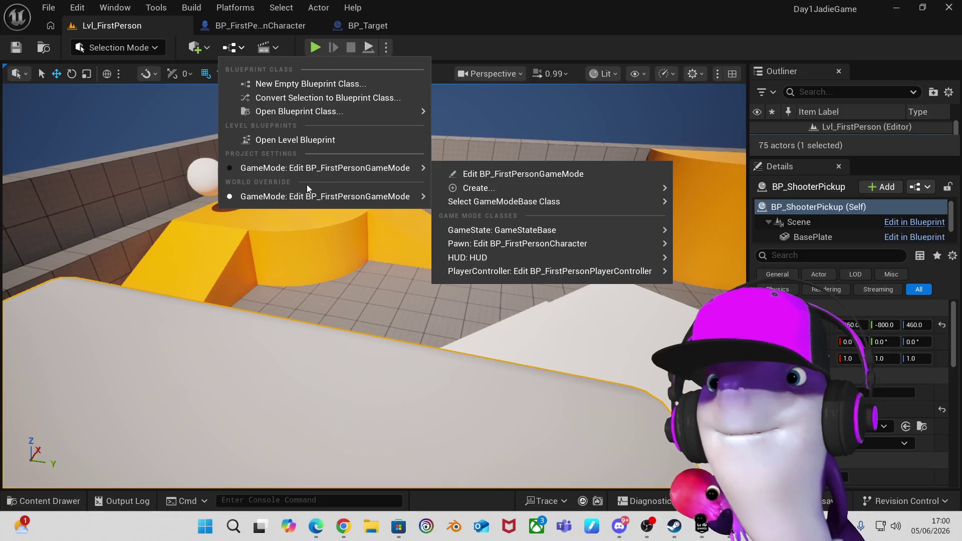
{"action": "mouse_move", "coordinate": [320, 199]}
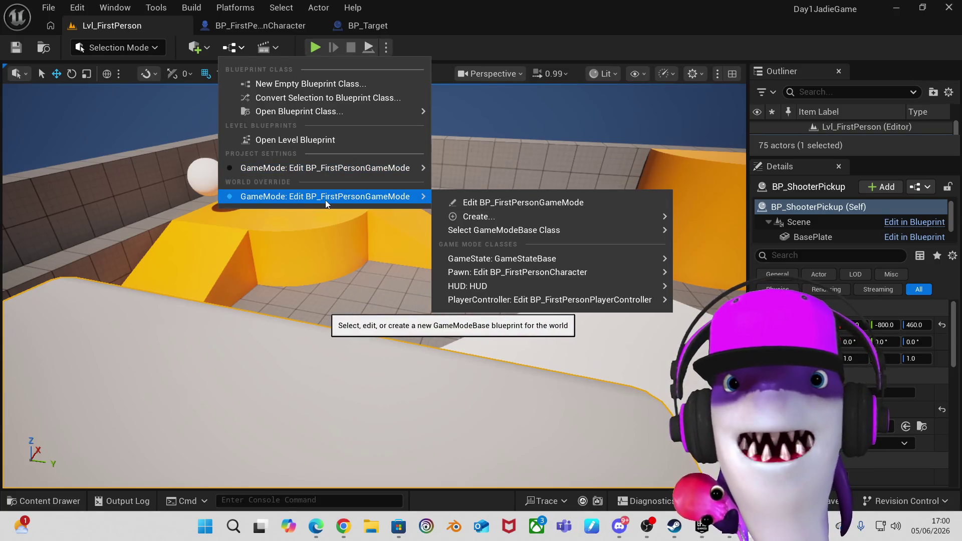
{"action": "mouse_move", "coordinate": [508, 231]}
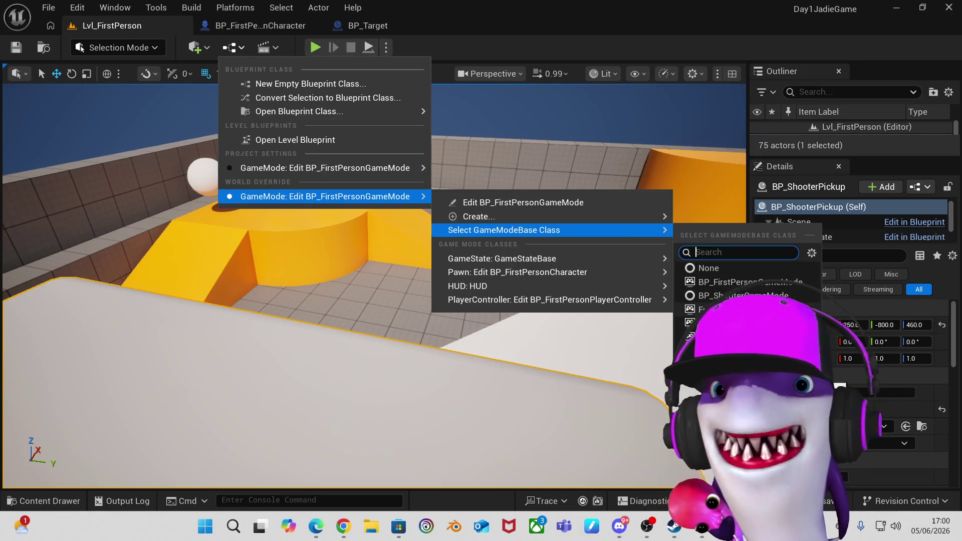
{"action": "left_click", "coordinate": [747, 295]}
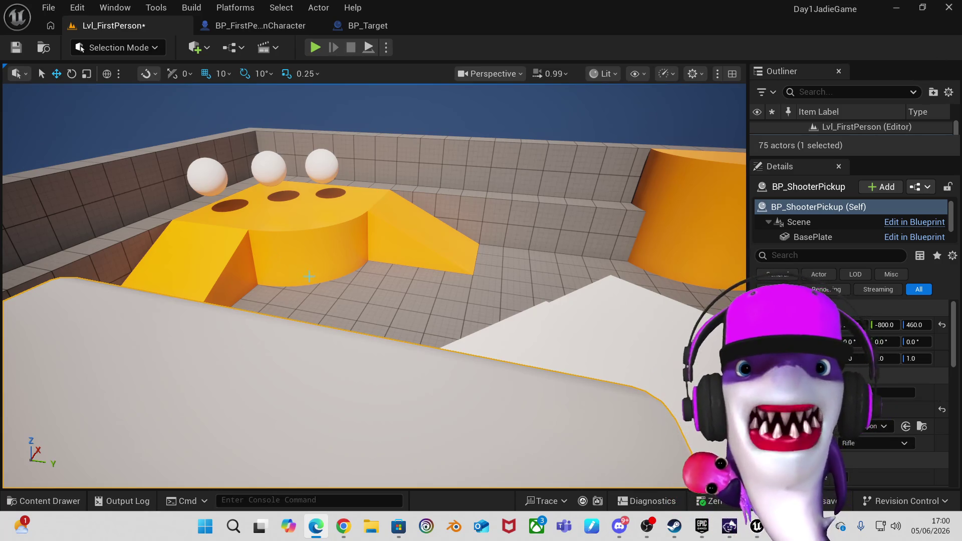
{"action": "left_click", "coordinate": [315, 48]}
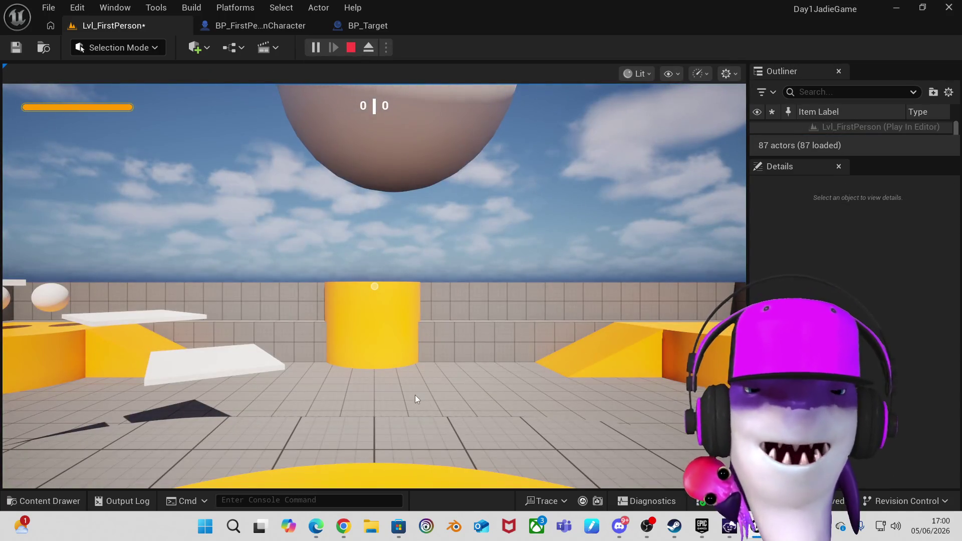
Walk onto the round table to grab the rifle and fire three shots at the white balls.
{"action": "left_click", "coordinate": [382, 401]}
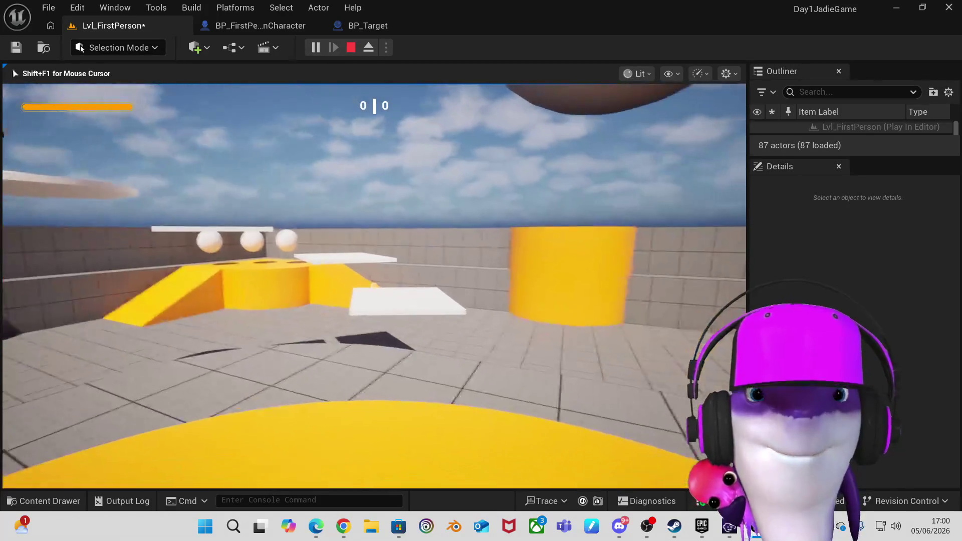
{"action": "key", "text": "w"}
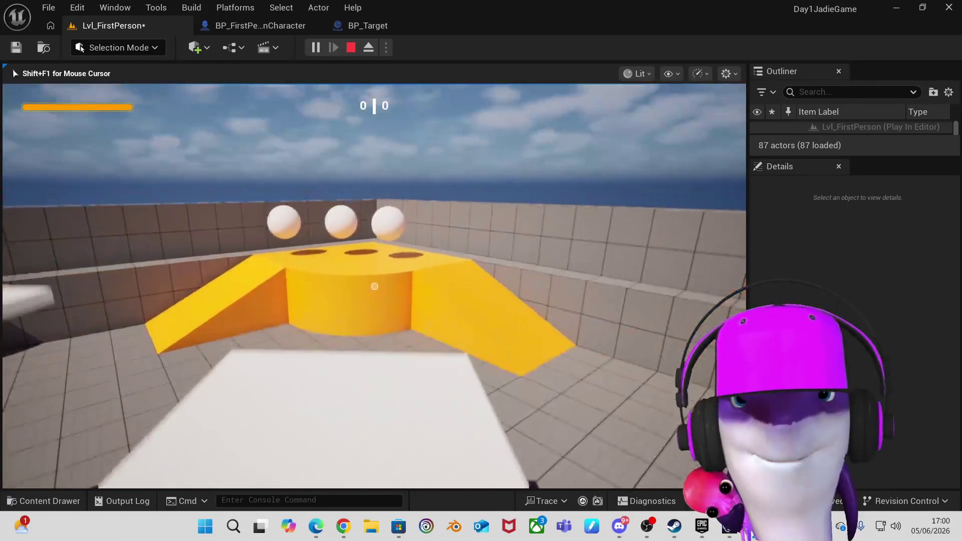
{"action": "key", "text": "w"}
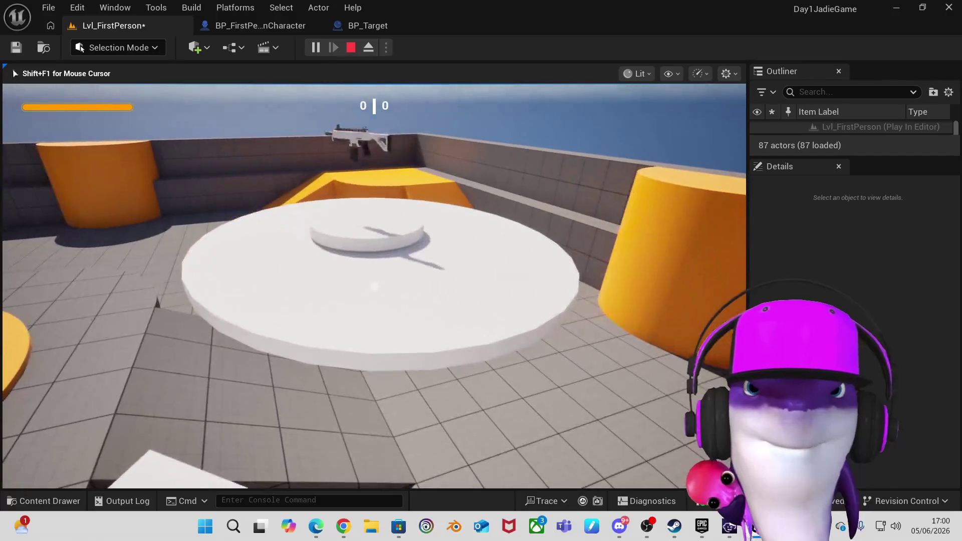
{"action": "key", "text": "w"}
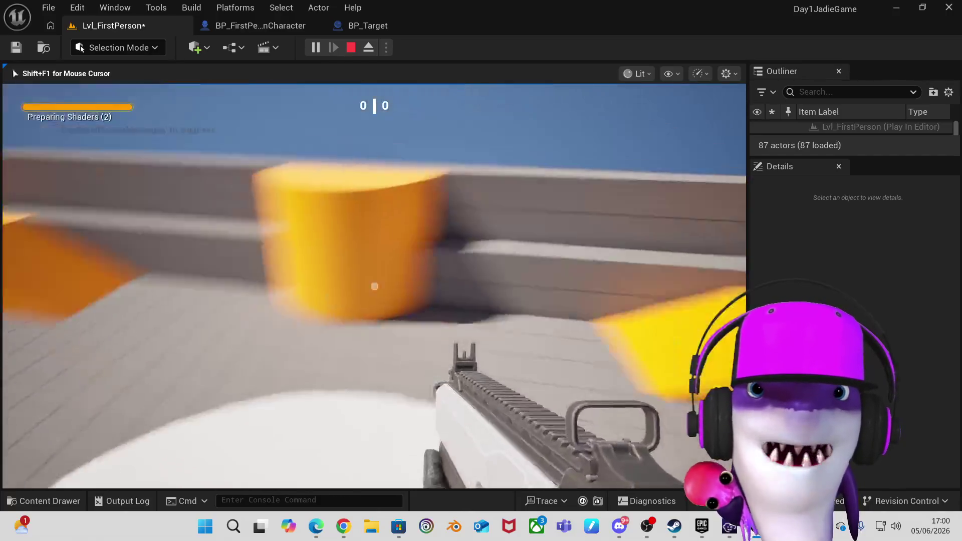
{"action": "key", "text": "s"}
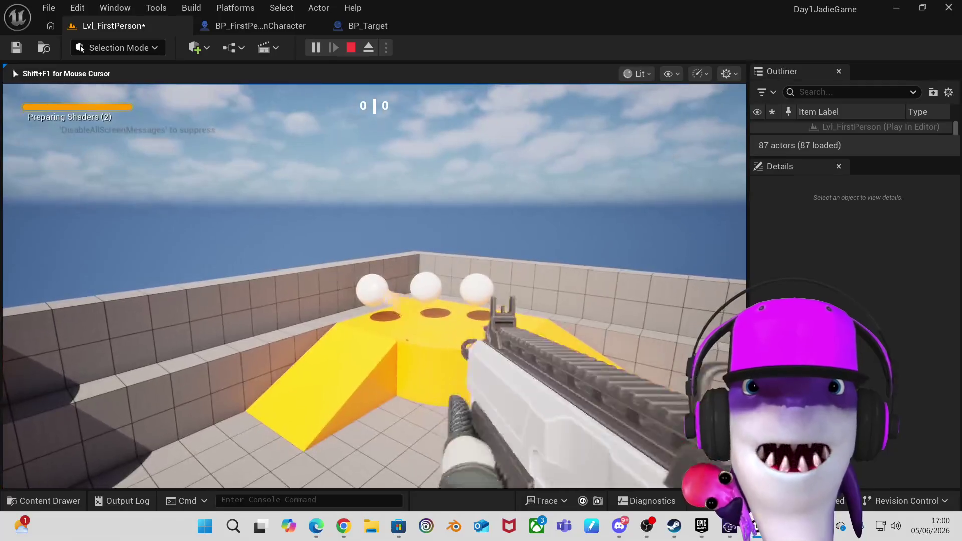
{"action": "left_click", "coordinate": [374, 287]}
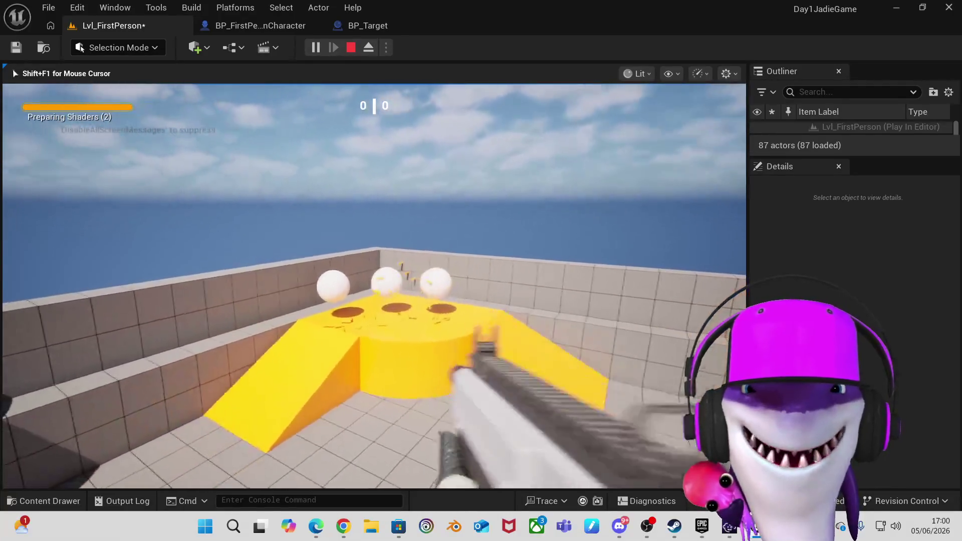
{"action": "left_click", "coordinate": [374, 286]}
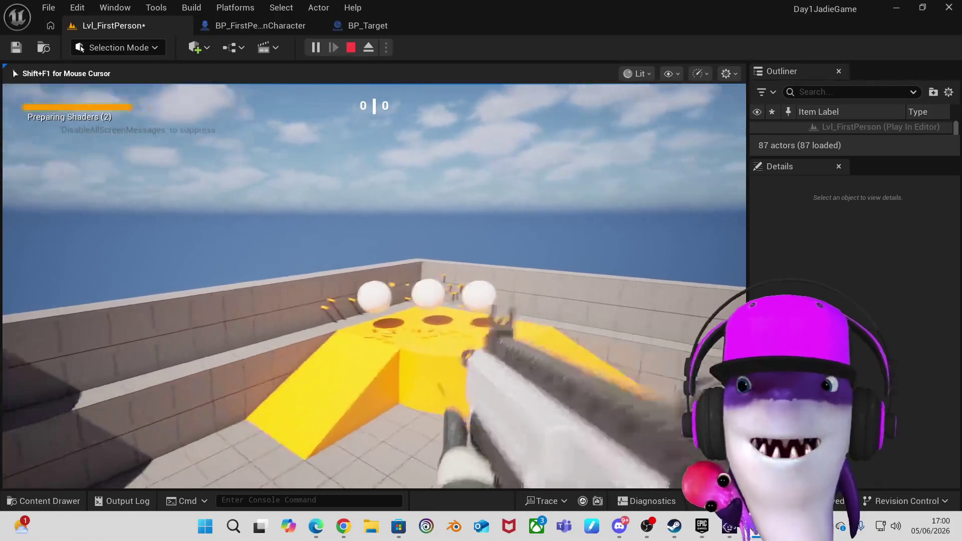
{"action": "left_click", "coordinate": [374, 287]}
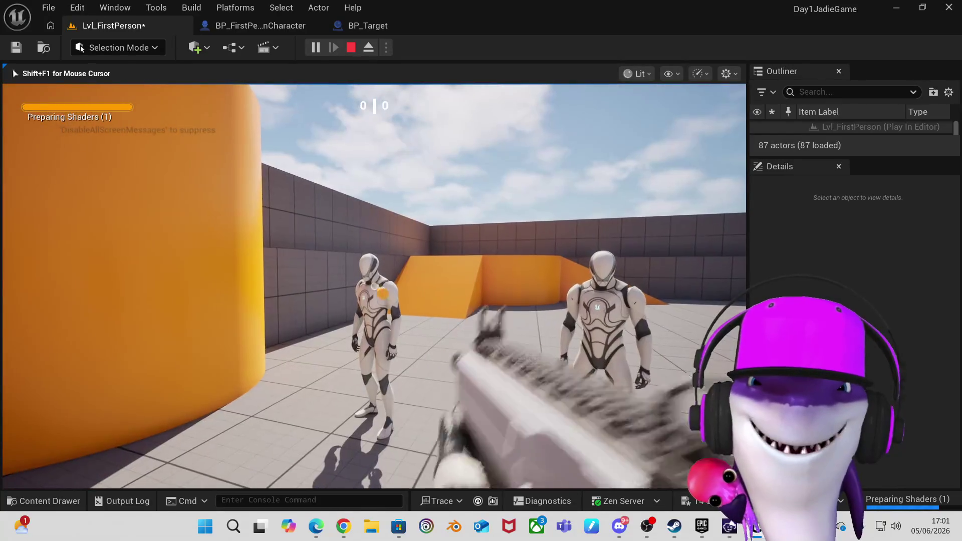
Shoot three times at the mannequin targets, then walk onto the yellow platform.
{"action": "left_click", "coordinate": [375, 287]}
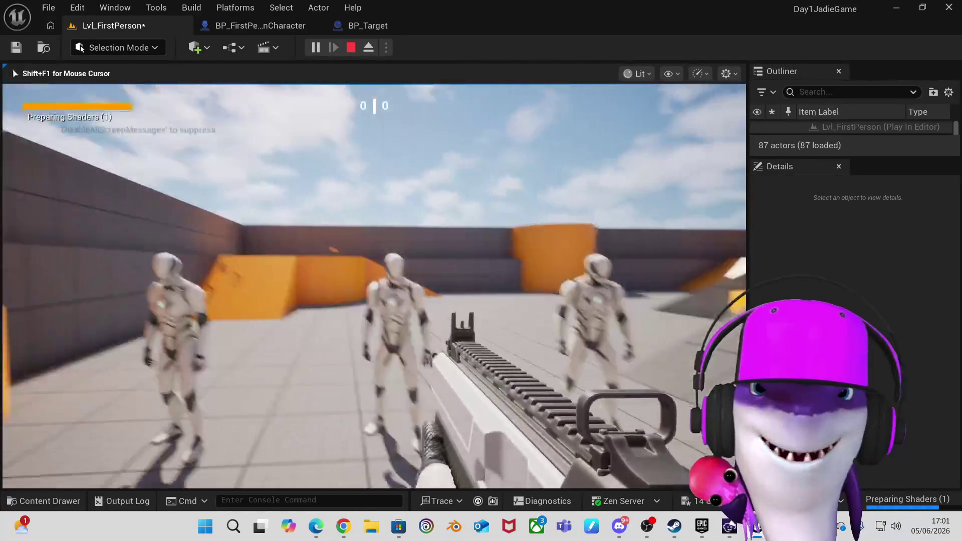
{"action": "left_click", "coordinate": [375, 286]}
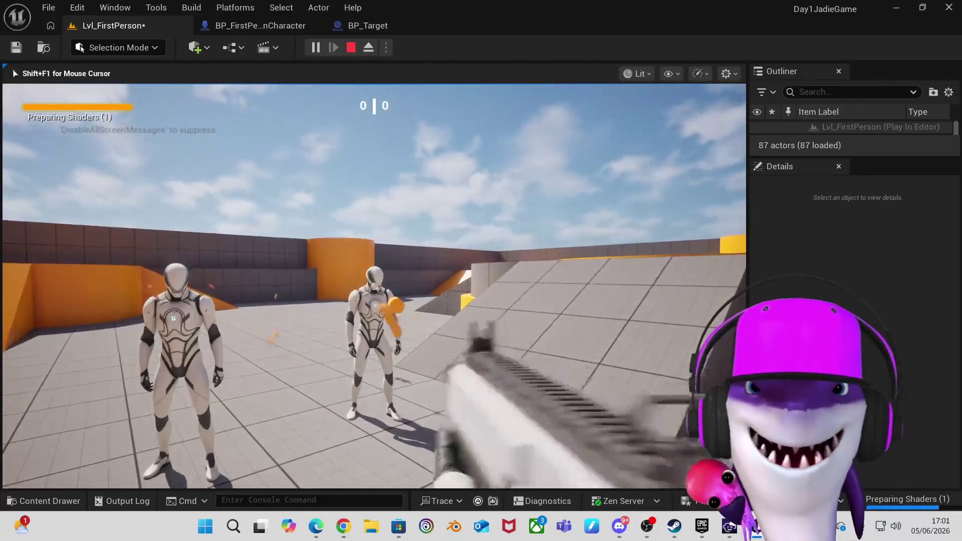
{"action": "left_click", "coordinate": [374, 286]}
{"action": "key", "text": "w"}
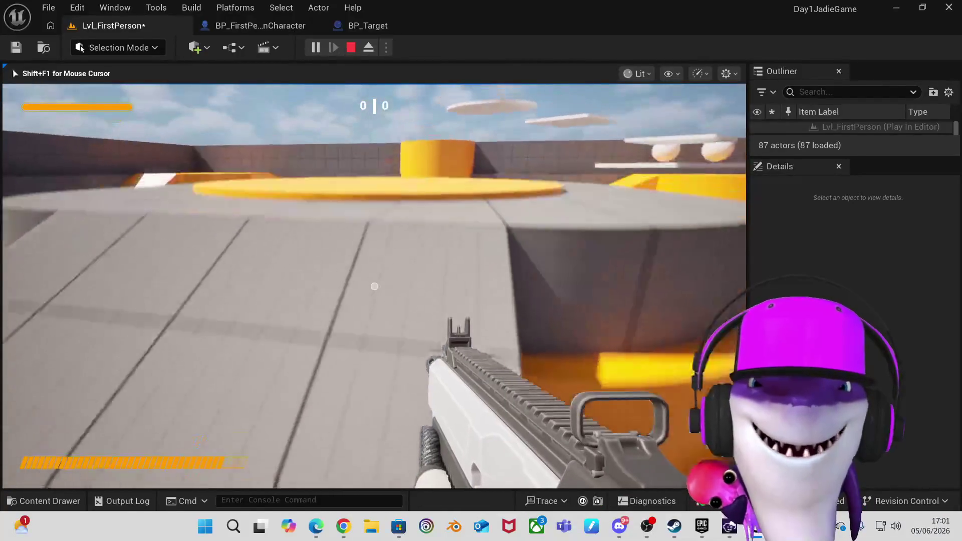
{"action": "key", "text": "w"}
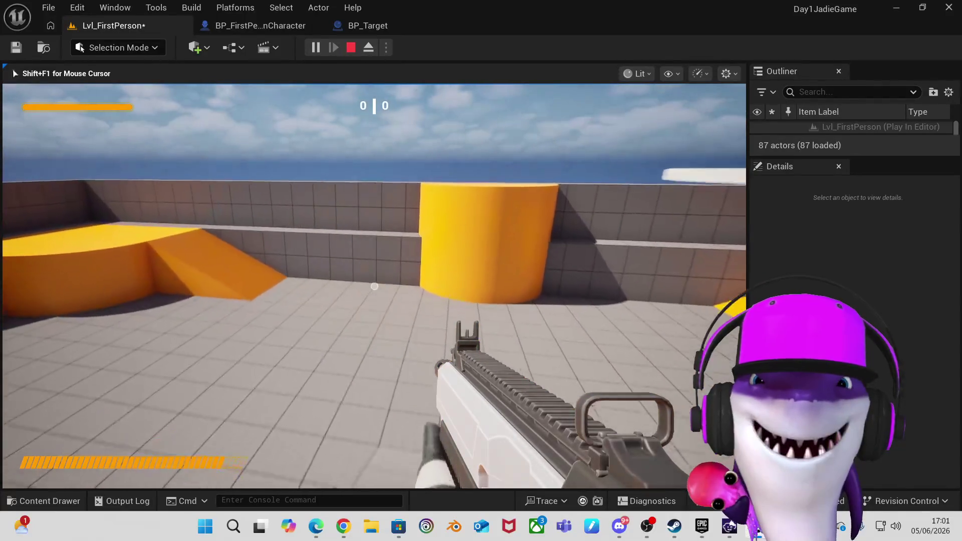
{"action": "key", "text": "w"}
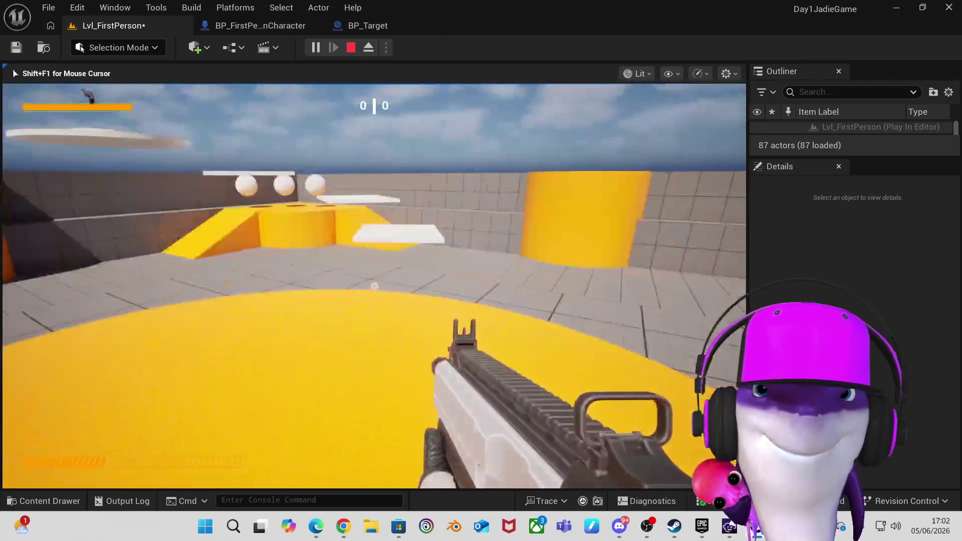
Walk past the floating rifle pickup, across the yellow disc by the orange pillar and over the white block.
{"action": "mouse_move", "coordinate": [374, 286]}
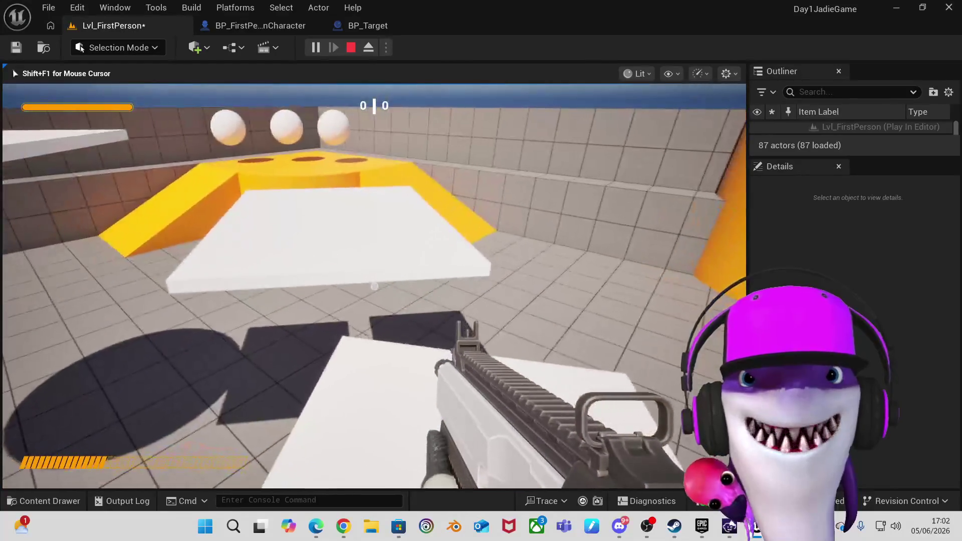
{"action": "key", "text": "w"}
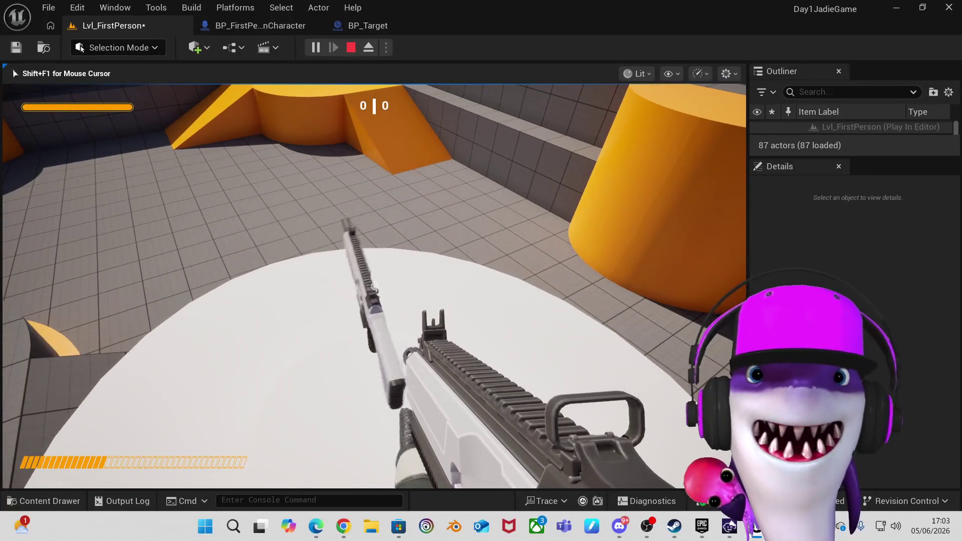
{"action": "key", "text": "w"}
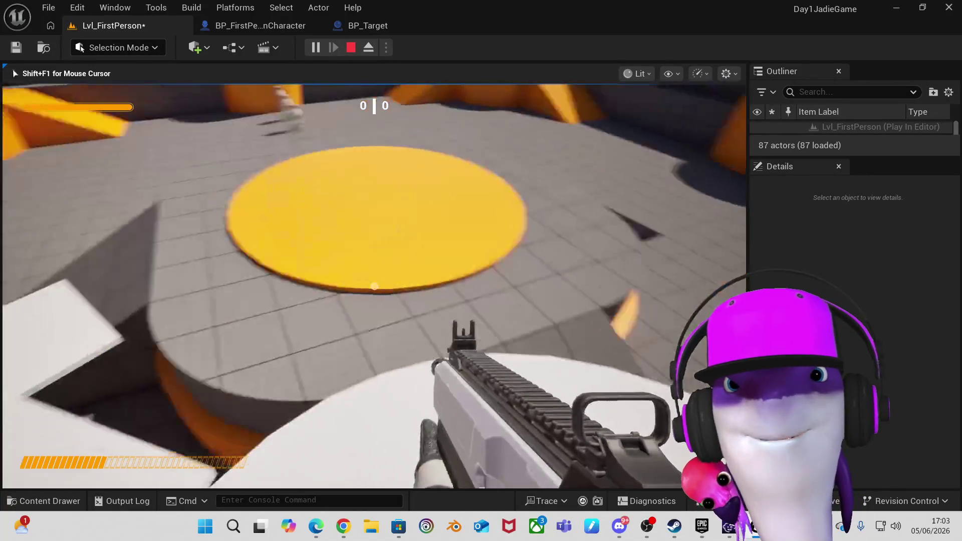
{"action": "key", "text": "w"}
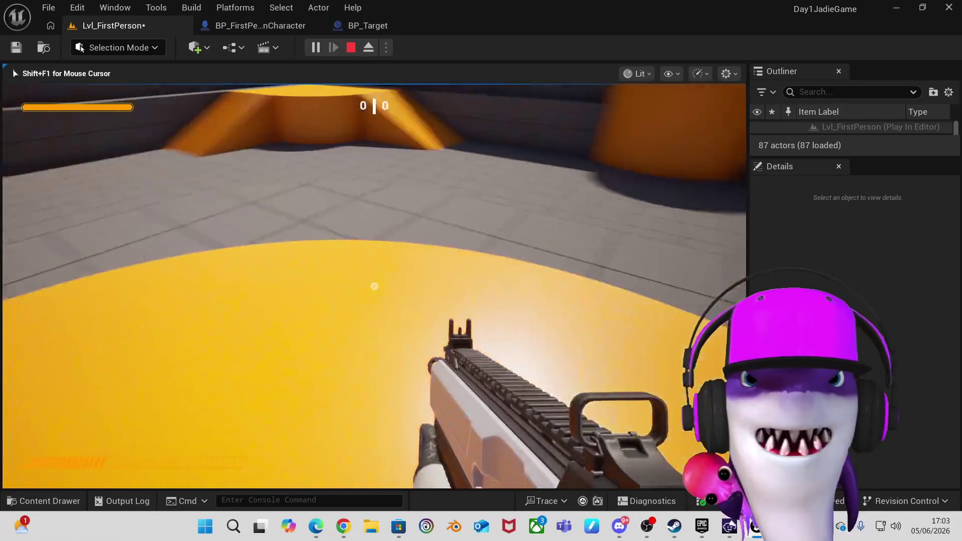
{"action": "key", "text": "w"}
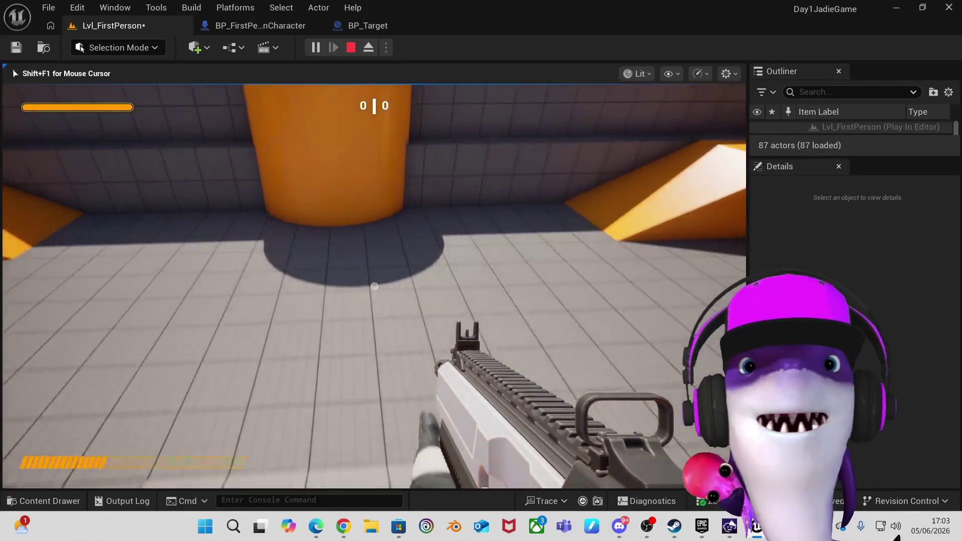
{"action": "key", "text": "s"}
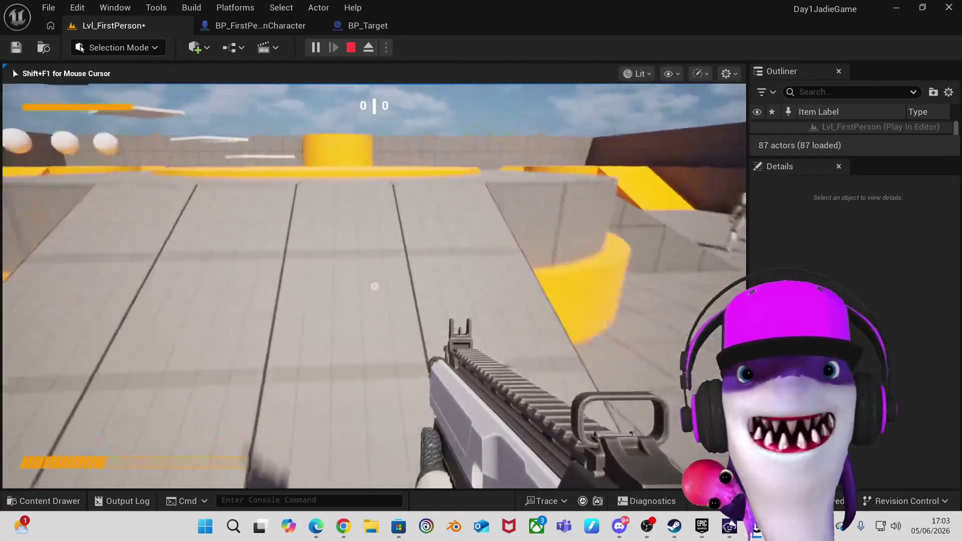
{"action": "key", "text": "w"}
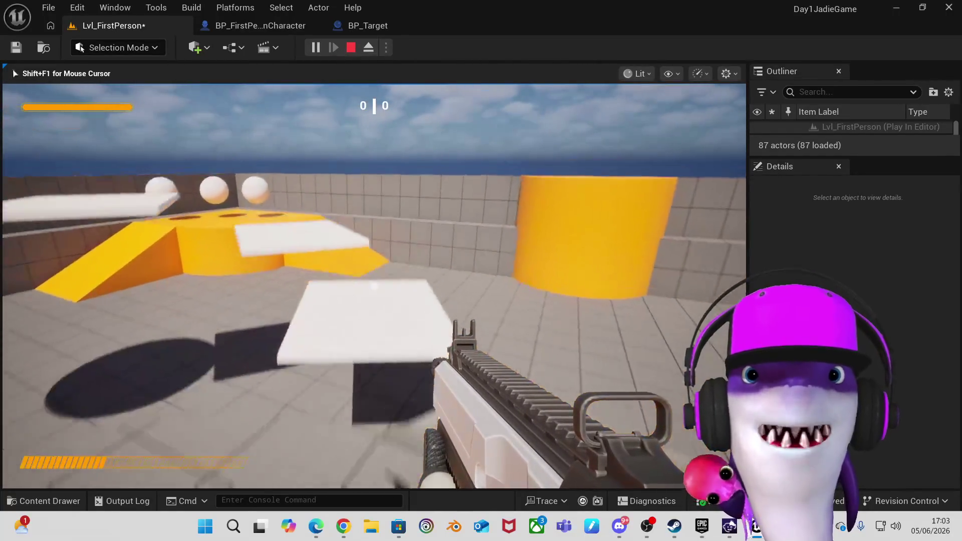
{"action": "key", "text": "w"}
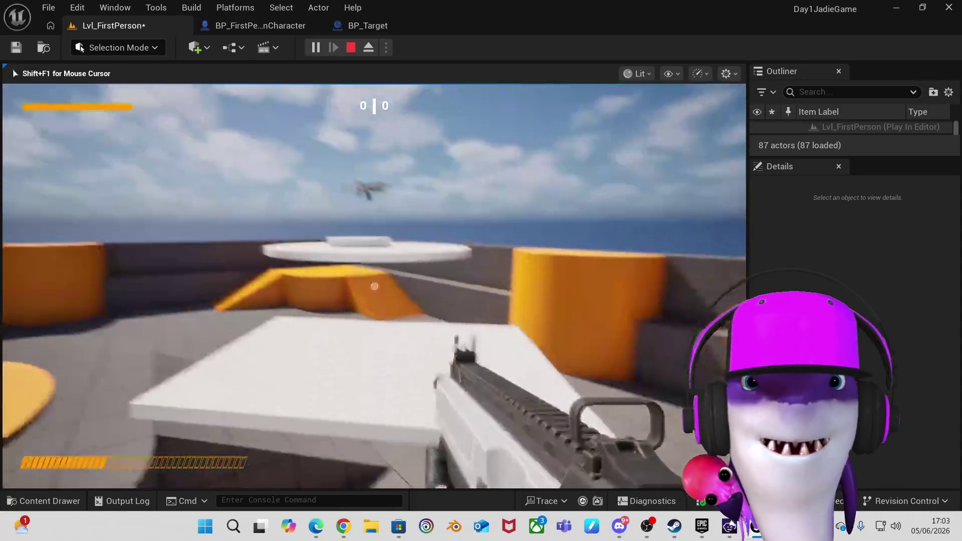
{"action": "key", "text": "w"}
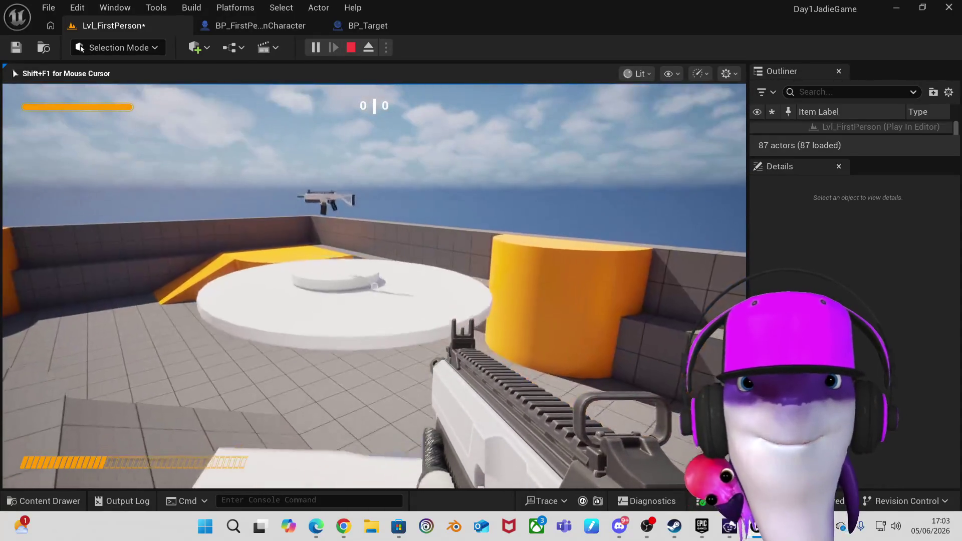
{"action": "key", "text": "w"}
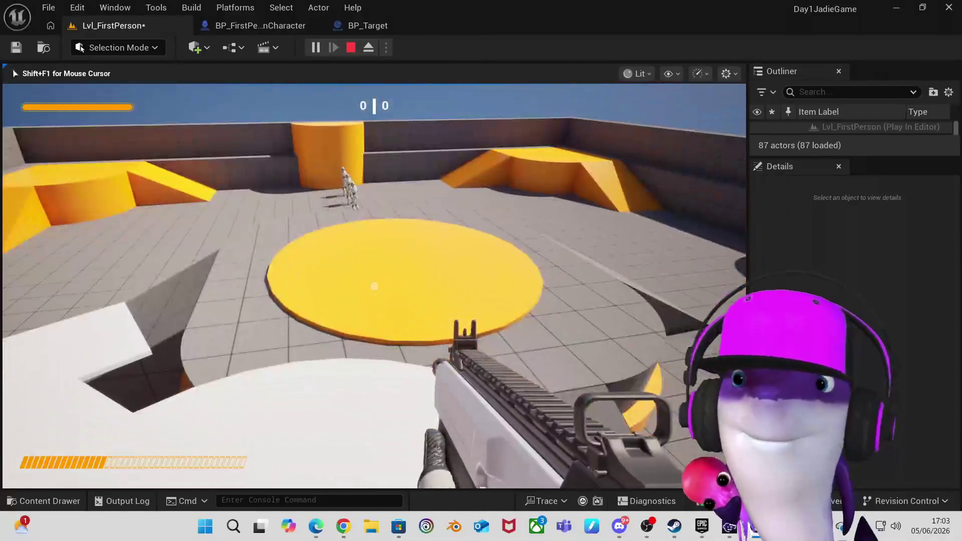
Roam the yellow platform and ramps, reload the rifle, then free the mouse and stop the session.
{"action": "key", "text": "w"}
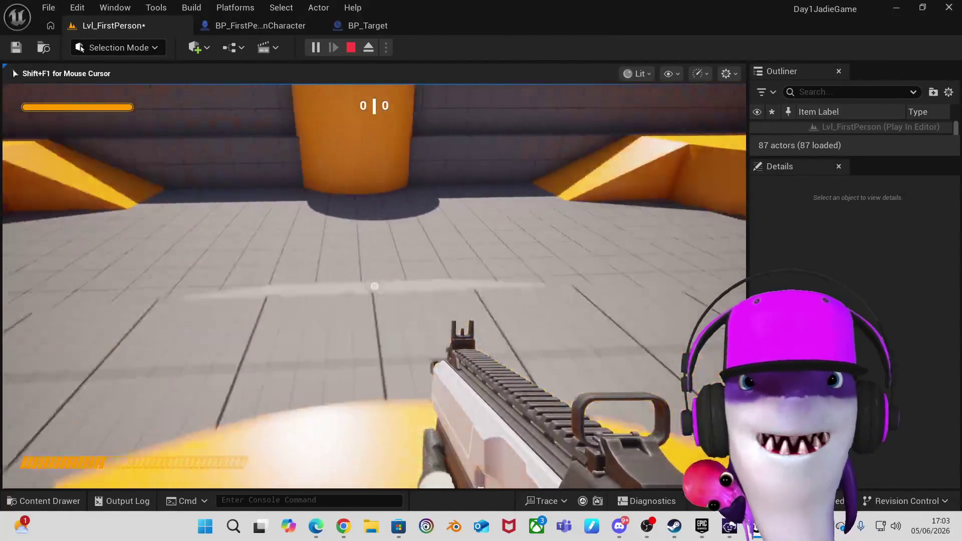
{"action": "key", "text": "w"}
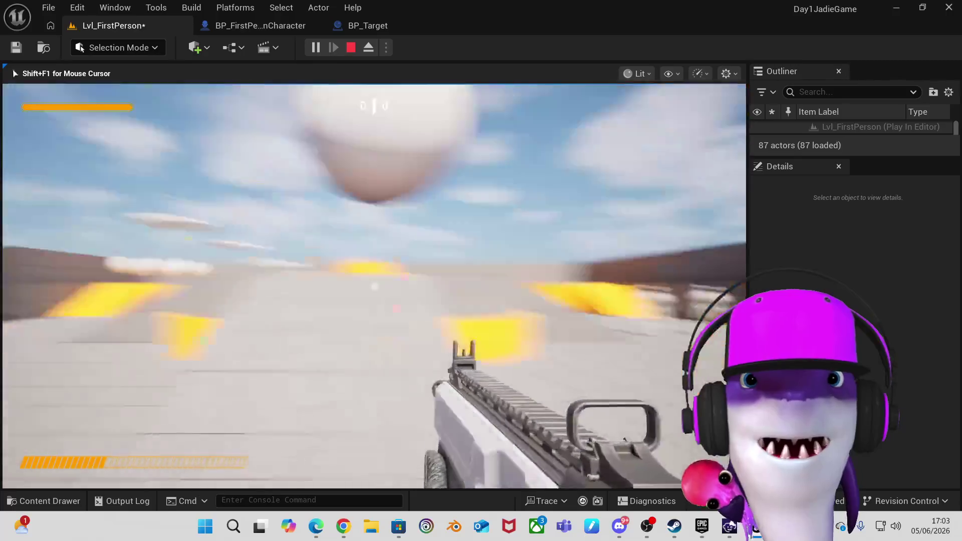
{"action": "key", "text": "w"}
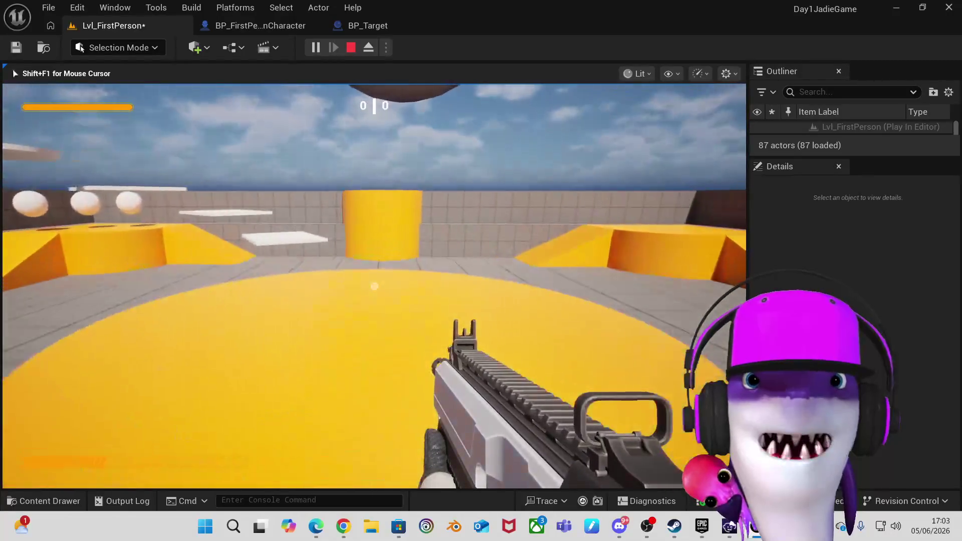
{"action": "key", "text": "w"}
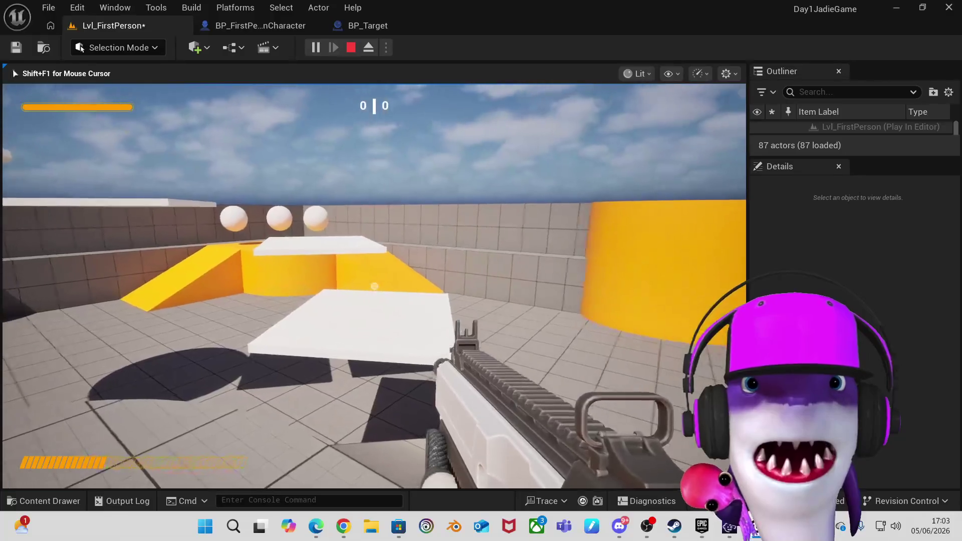
{"action": "key", "text": "w"}
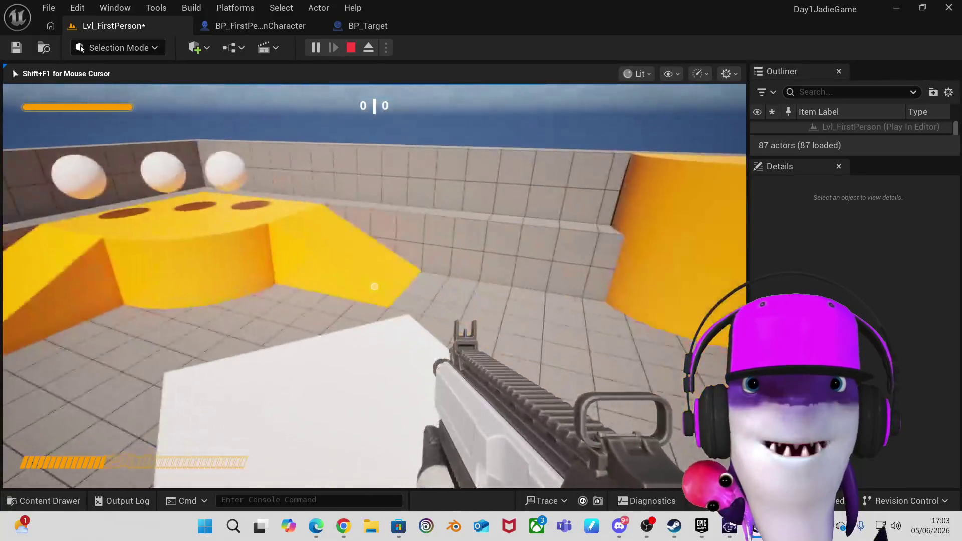
{"action": "key", "text": "w"}
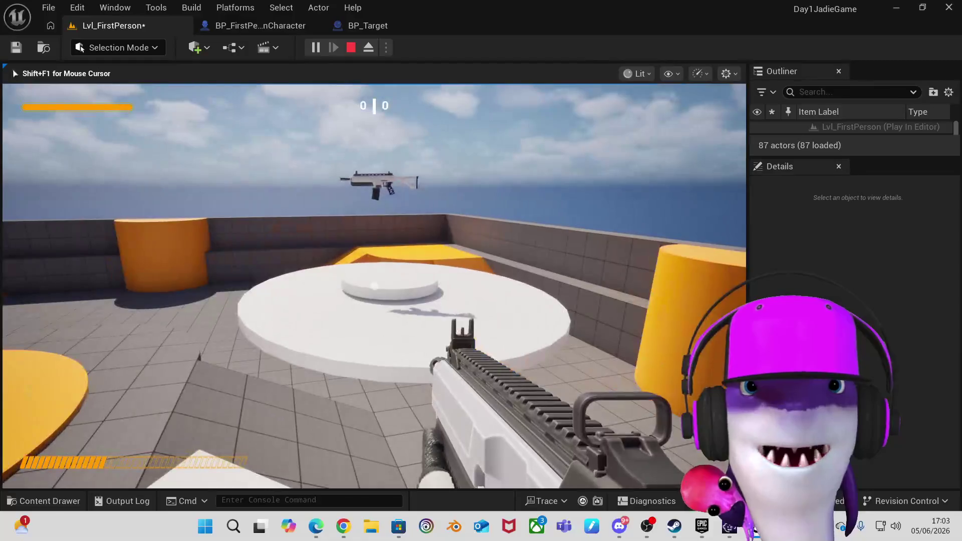
{"action": "key", "text": "w"}
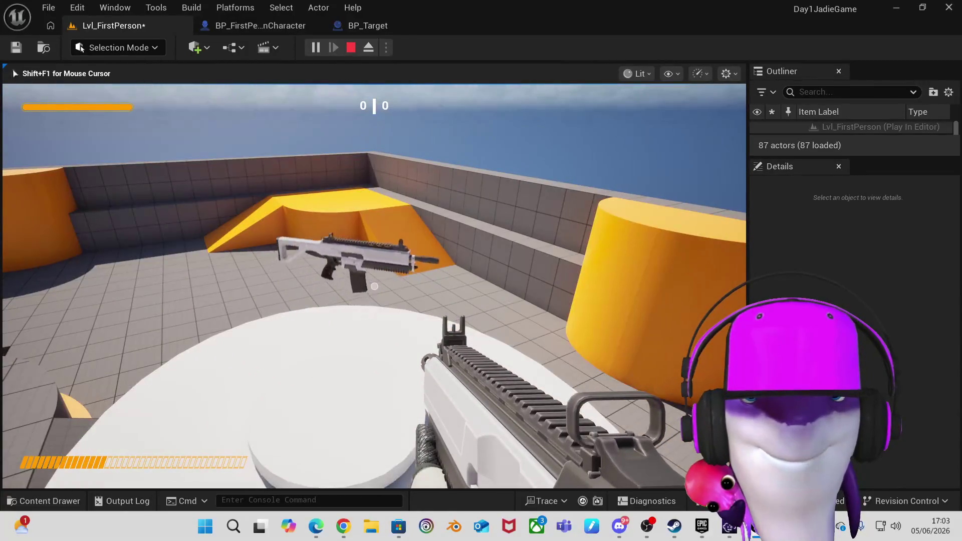
{"action": "key", "text": "w"}
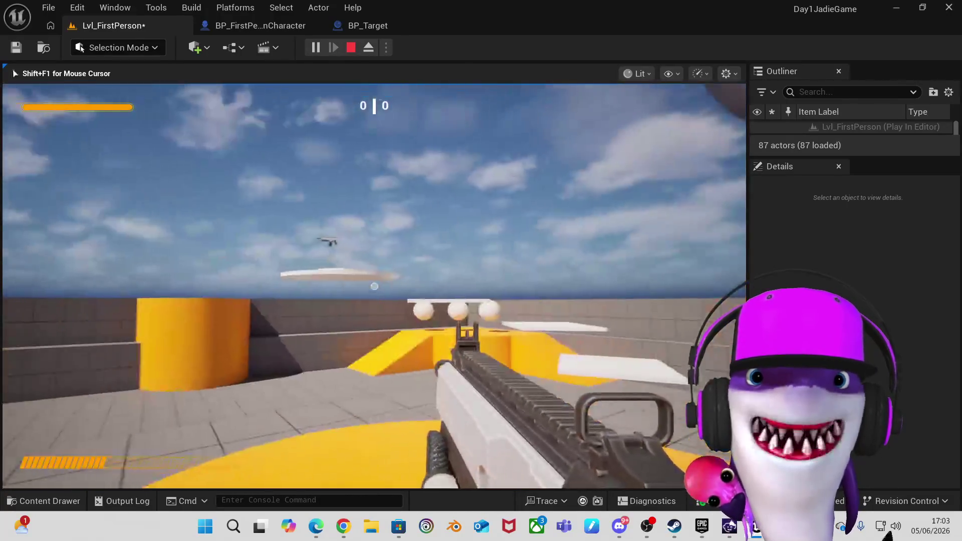
{"action": "key", "text": "r"}
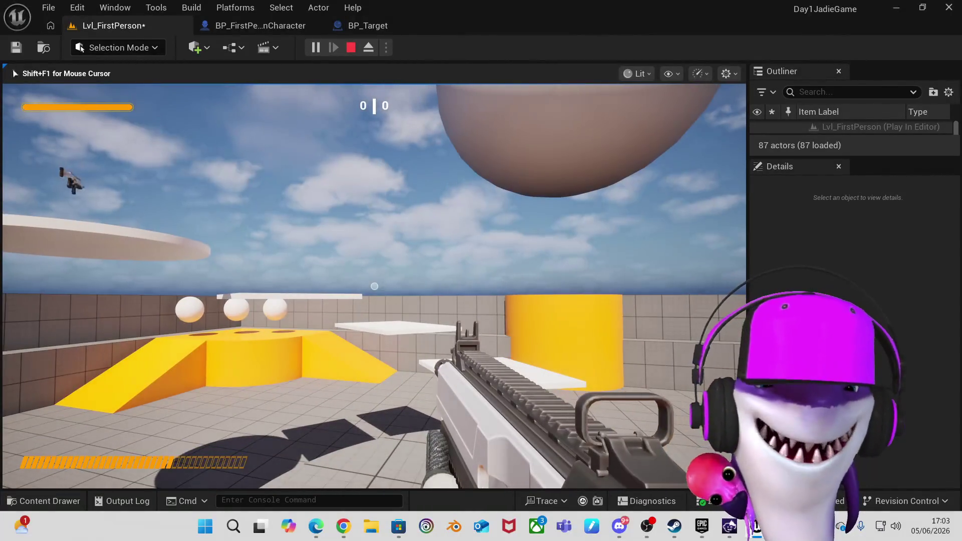
{"action": "key", "text": "shift+F1"}
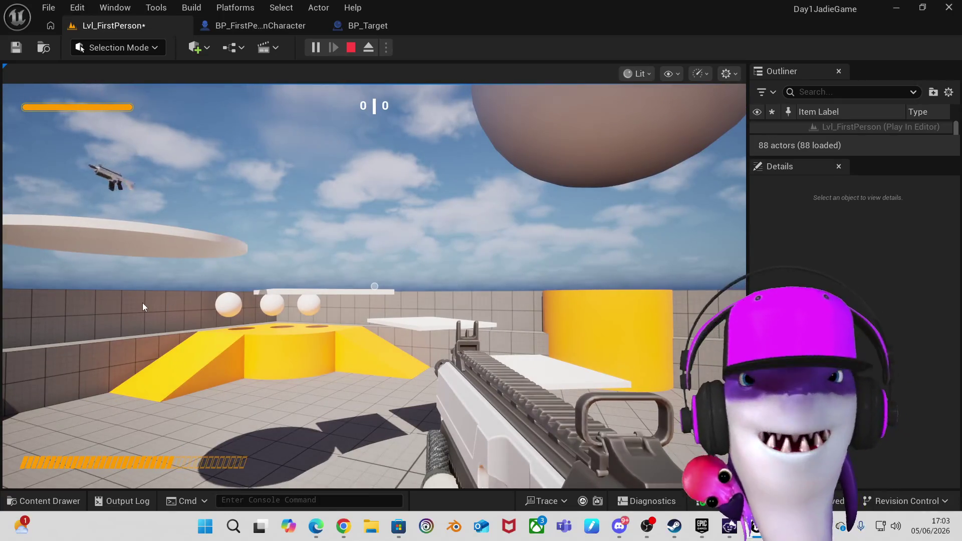
{"action": "left_click", "coordinate": [351, 47]}
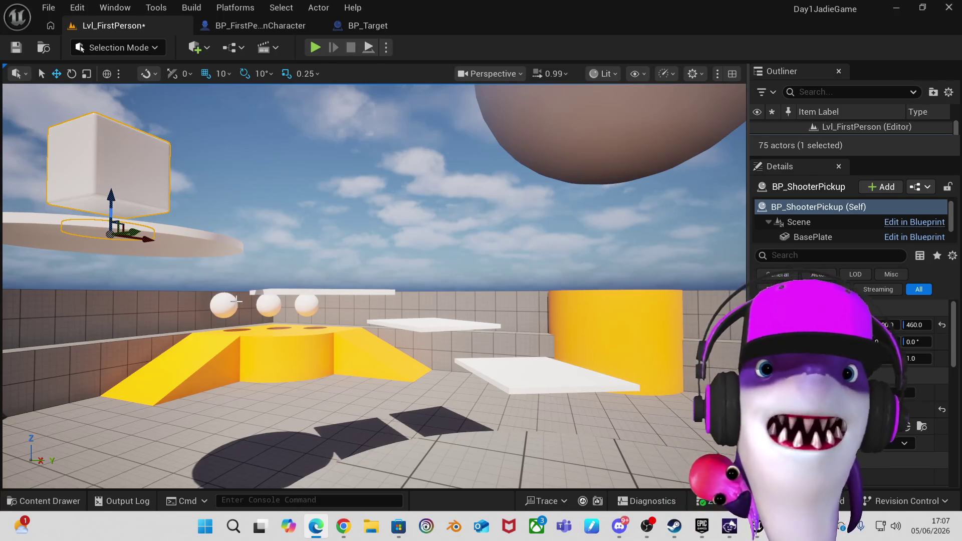
Select one of the white BP_Target spheres in the level.
{"action": "left_click", "coordinate": [223, 305]}
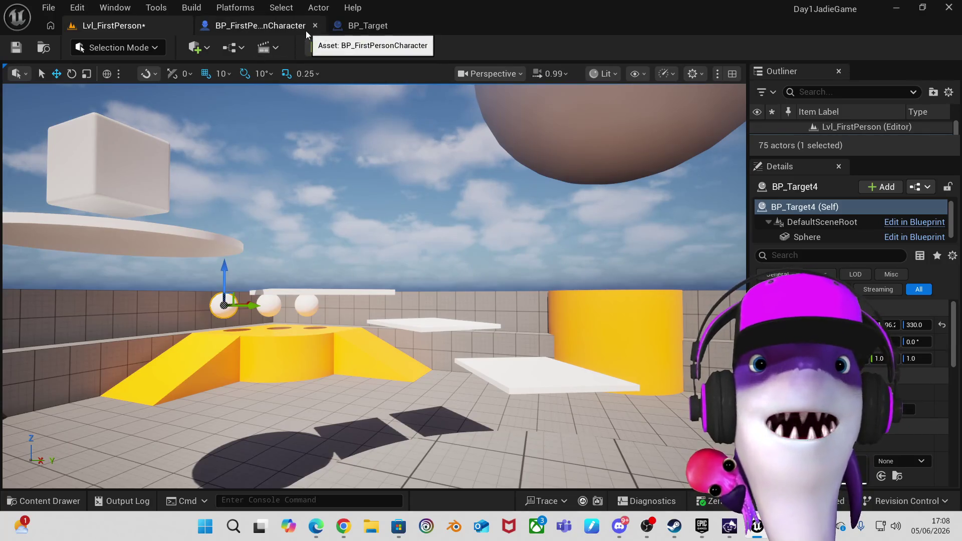
Open the BP_Target Blueprint, frame its Sphere component, orbit around it, then show the event graph.
{"action": "left_click", "coordinate": [368, 27]}
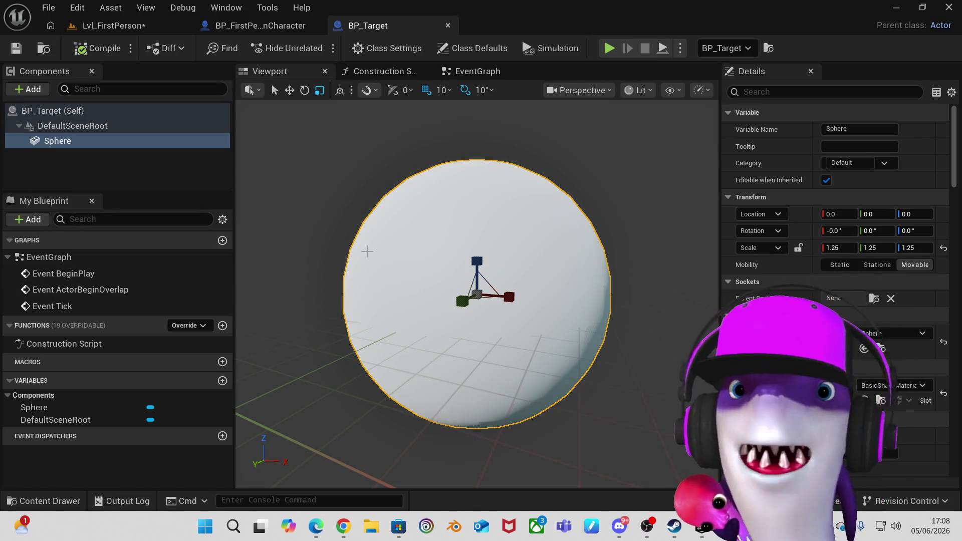
{"action": "mouse_move", "coordinate": [386, 268]}
{"action": "left_mouse_down"}
{"action": "mouse_move", "coordinate": [387, 220]}
{"action": "mouse_move", "coordinate": [389, 273]}
{"action": "left_mouse_up"}
{"action": "mouse_move", "coordinate": [535, 258]}
{"action": "left_mouse_down"}
{"action": "mouse_move", "coordinate": [351, 258]}
{"action": "mouse_move", "coordinate": [308, 235]}
{"action": "left_mouse_up"}
{"action": "key", "text": "f"}
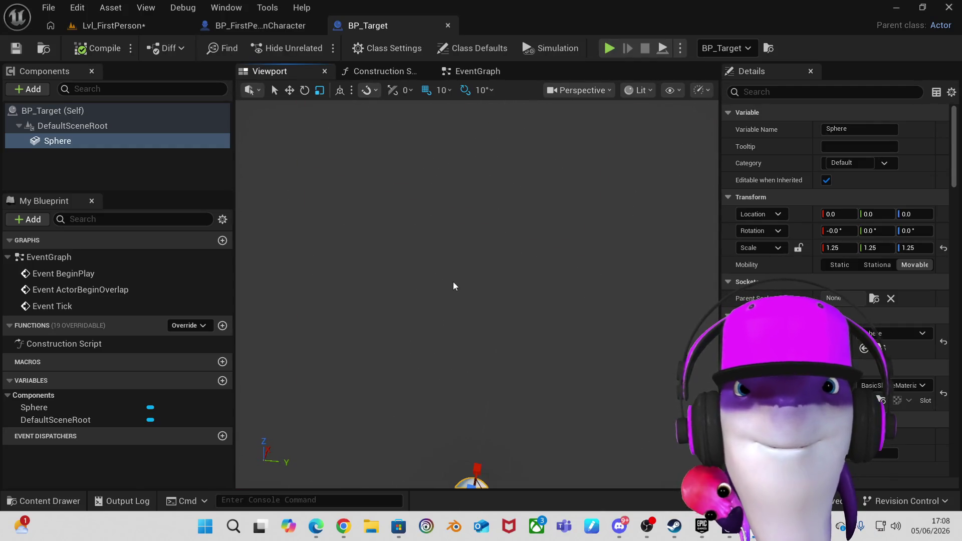
{"action": "scroll", "coordinate": [478, 286], "scroll_direction": "up", "scroll_amount": 6}
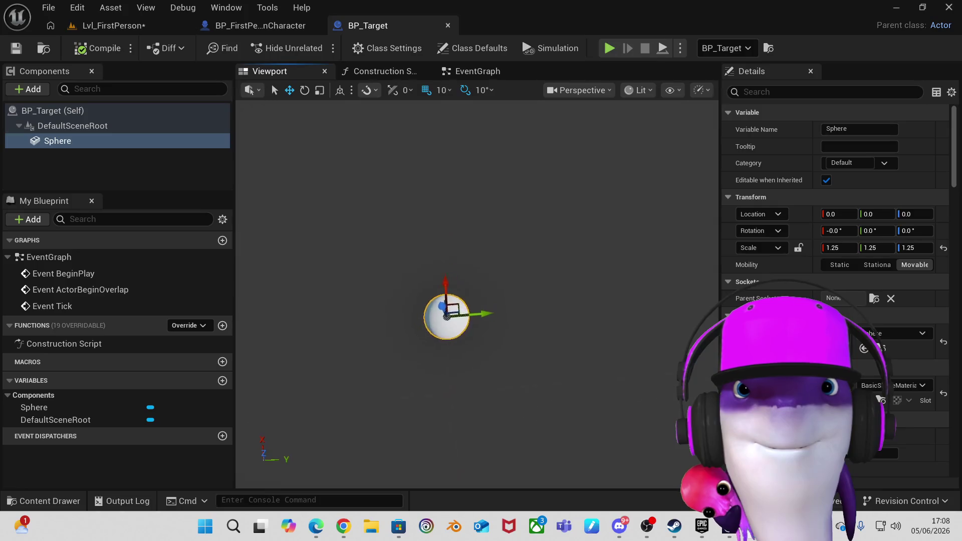
{"action": "scroll", "coordinate": [478, 287], "scroll_direction": "down", "scroll_amount": 3}
{"action": "mouse_move", "coordinate": [479, 287]}
{"action": "left_mouse_down"}
{"action": "mouse_move", "coordinate": [479, 308]}
{"action": "mouse_move", "coordinate": [451, 316]}
{"action": "mouse_move", "coordinate": [456, 278]}
{"action": "mouse_move", "coordinate": [443, 268]}
{"action": "mouse_move", "coordinate": [443, 308]}
{"action": "mouse_move", "coordinate": [466, 306]}
{"action": "mouse_move", "coordinate": [466, 296]}
{"action": "mouse_move", "coordinate": [446, 296]}
{"action": "mouse_move", "coordinate": [436, 281]}
{"action": "left_mouse_up"}
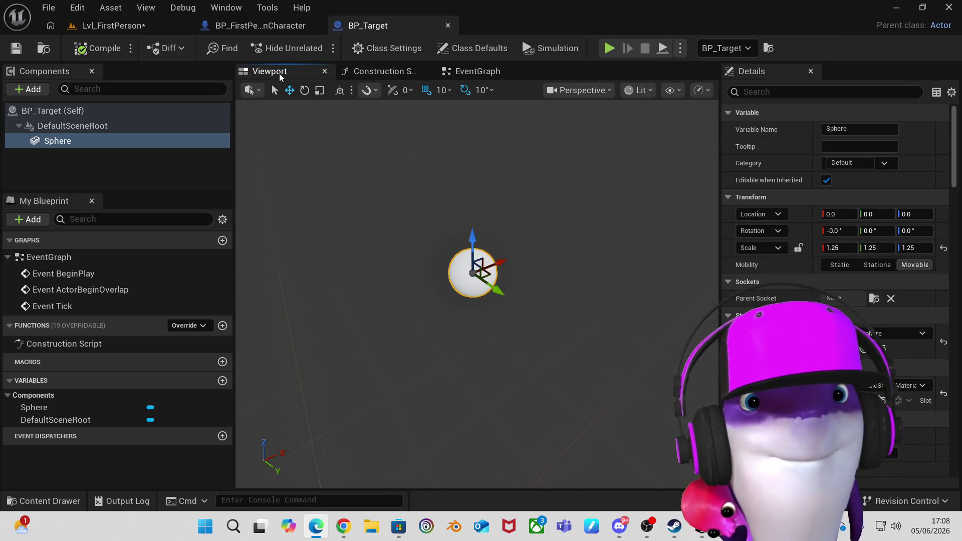
{"action": "left_click", "coordinate": [480, 73]}
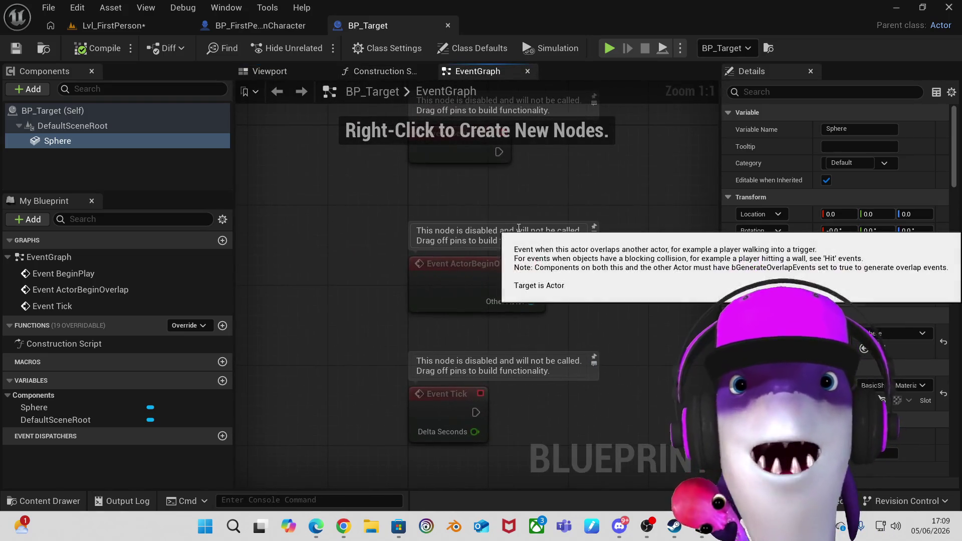
Zoom and pan the event graph to reposition the BeginPlay, ActorBeginOverlap and Tick nodes.
{"action": "scroll", "coordinate": [511, 225], "scroll_direction": "down", "scroll_amount": 2}
{"action": "scroll", "coordinate": [519, 228], "scroll_direction": "up", "scroll_amount": 1}
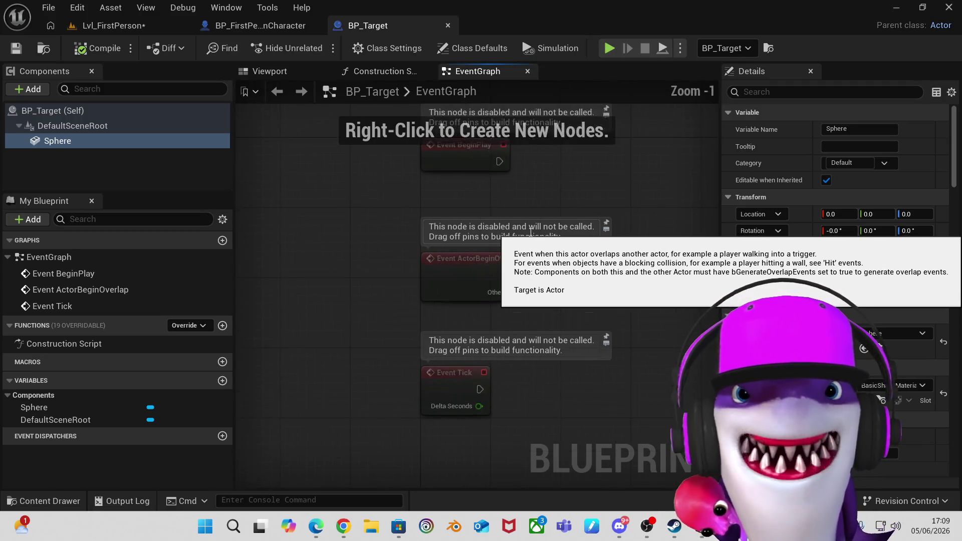
{"action": "scroll", "coordinate": [518, 228], "scroll_direction": "down", "scroll_amount": 1}
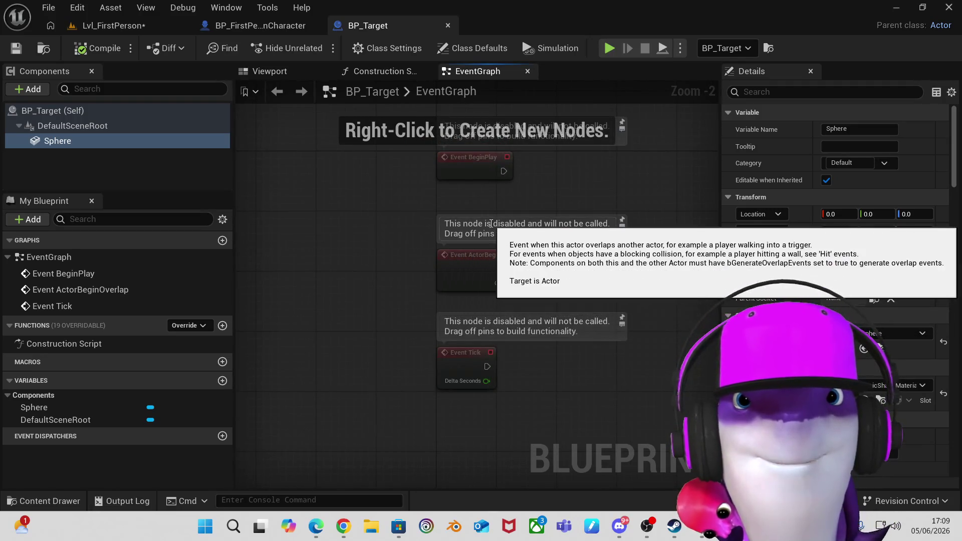
{"action": "mouse_move", "coordinate": [420, 213]}
{"action": "left_mouse_down"}
{"action": "mouse_move", "coordinate": [359, 279]}
{"action": "mouse_move", "coordinate": [295, 239]}
{"action": "mouse_move", "coordinate": [316, 266]}
{"action": "mouse_move", "coordinate": [335, 256]}
{"action": "left_mouse_up"}
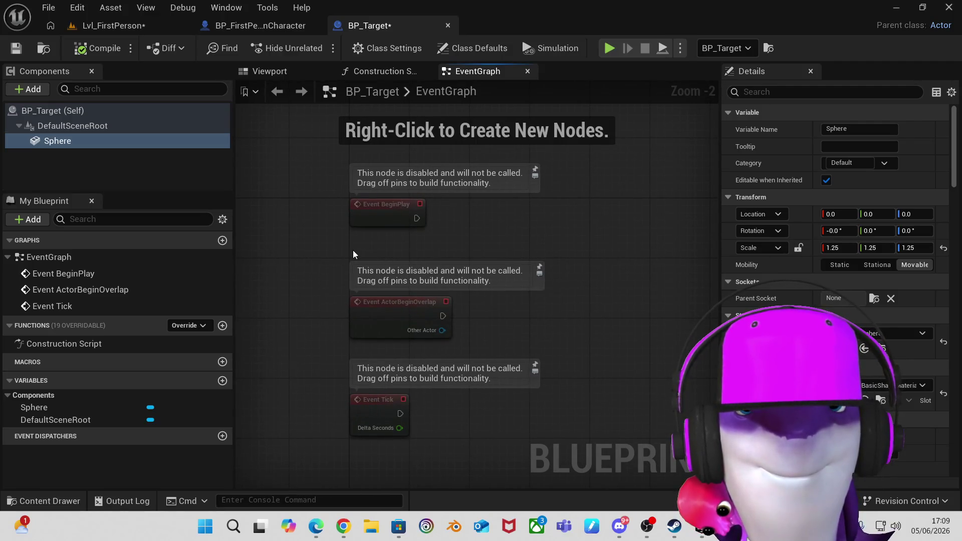
Zoom the event graph and select the ActorBeginOverlap event node.
{"action": "scroll", "coordinate": [352, 249], "scroll_direction": "down", "scroll_amount": 2}
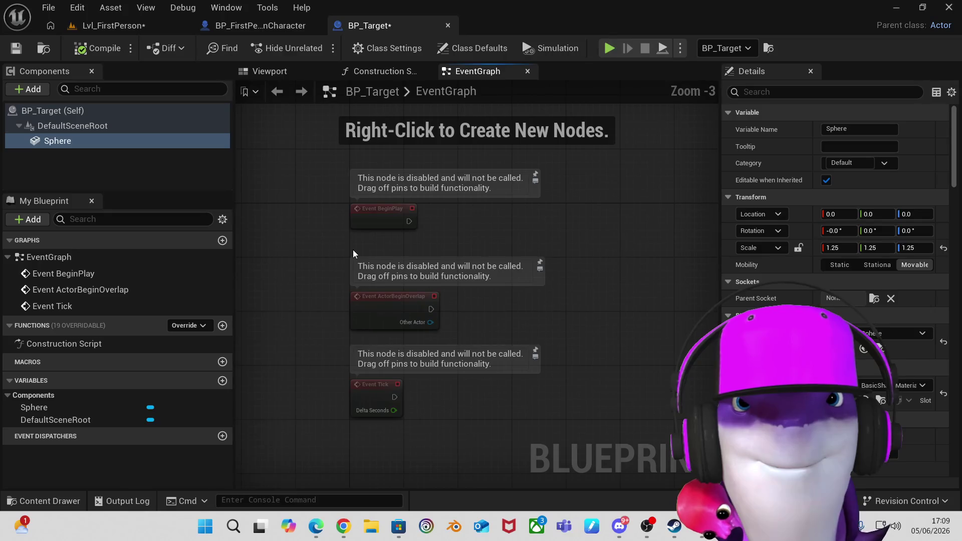
{"action": "scroll", "coordinate": [354, 250], "scroll_direction": "up", "scroll_amount": 1}
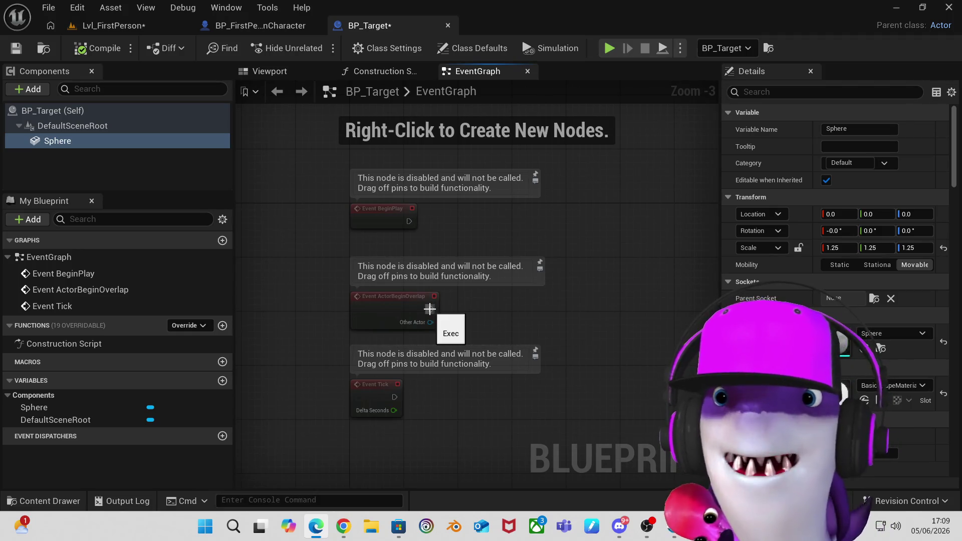
{"action": "left_click", "coordinate": [403, 308]}
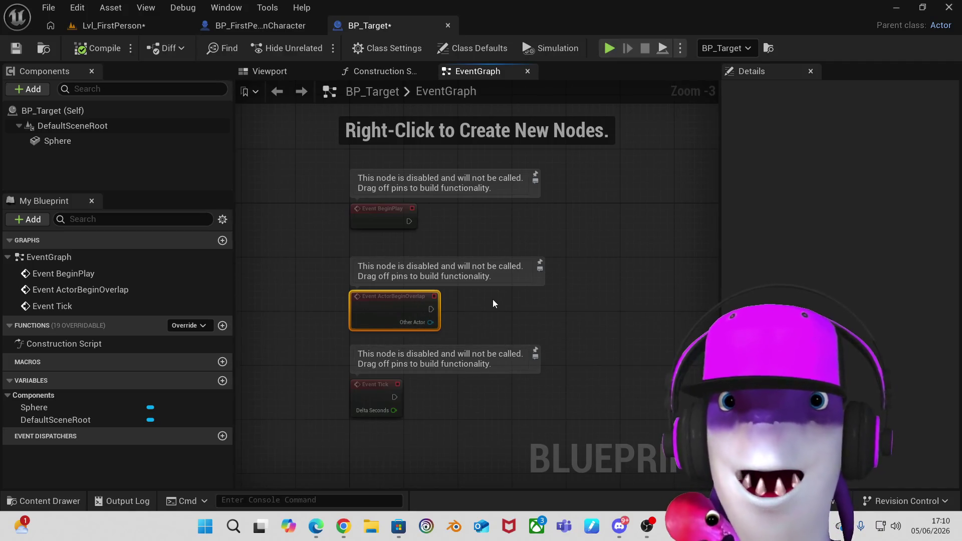
Delete the Event ActorBeginOverlap and Event Tick nodes, leaving only Event BeginPlay.
{"action": "left_click", "coordinate": [496, 306]}
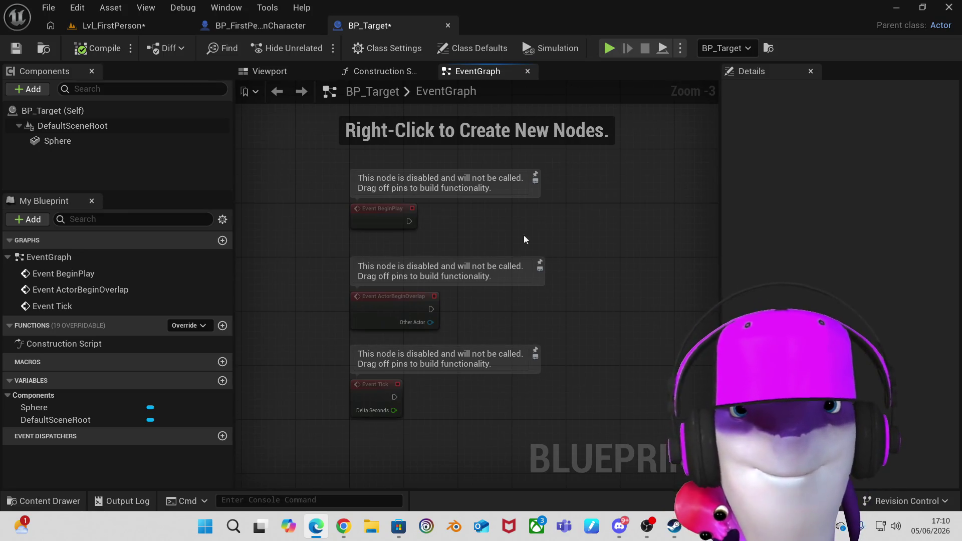
{"action": "left_click_drag", "start_coordinate": [331, 239], "coordinate": [558, 440]}
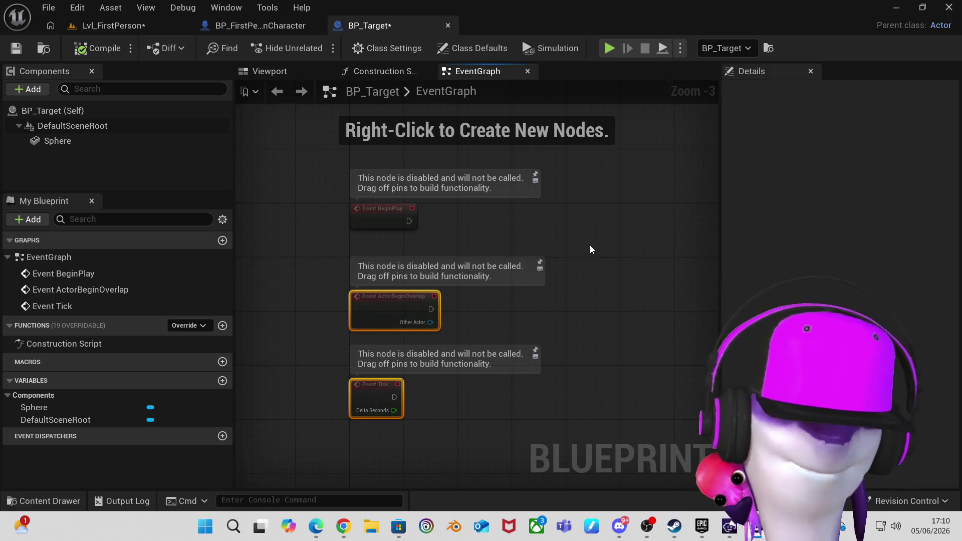
{"action": "key", "text": "Delete"}
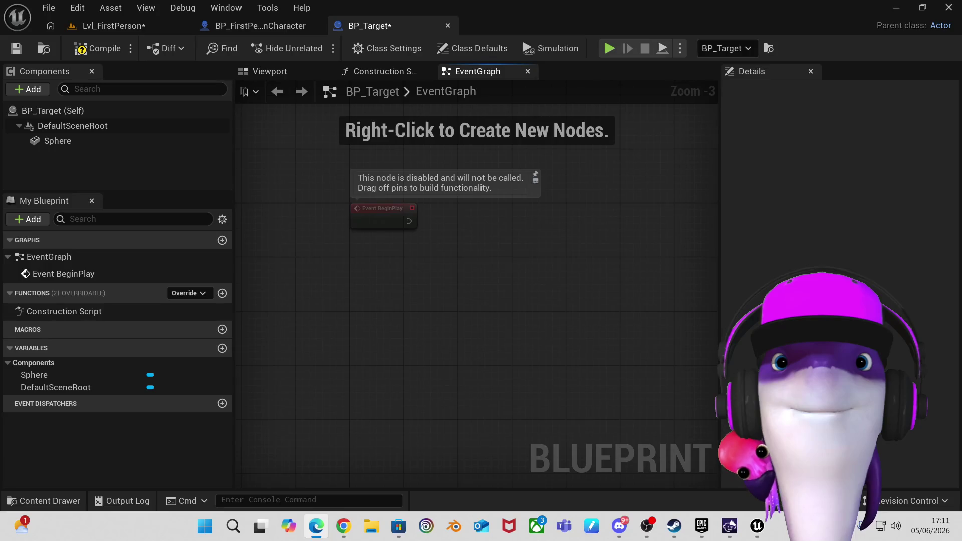
{"action": "right_click", "coordinate": [486, 245]}
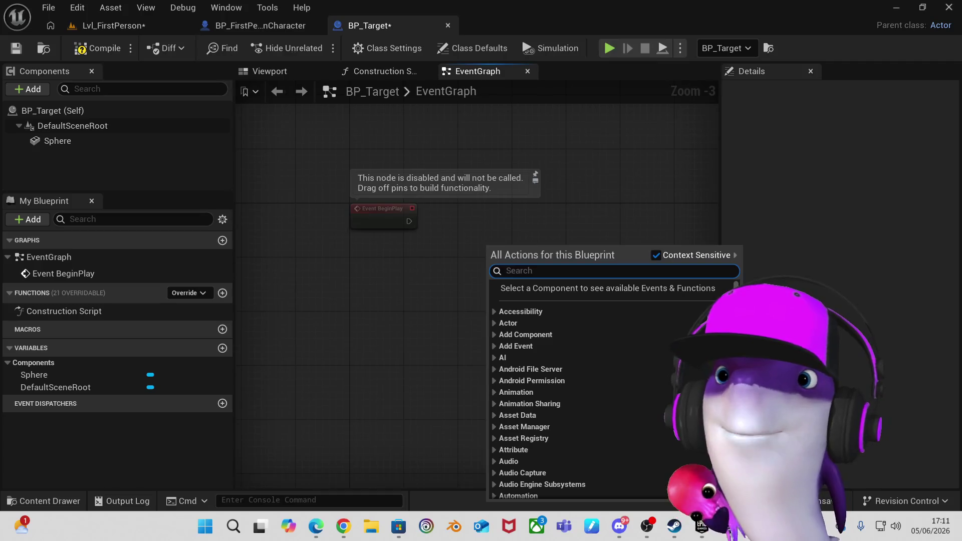
Add a Print String node found by searching 'print' and align it beside Event BeginPlay.
{"action": "key", "text": "Escape"}
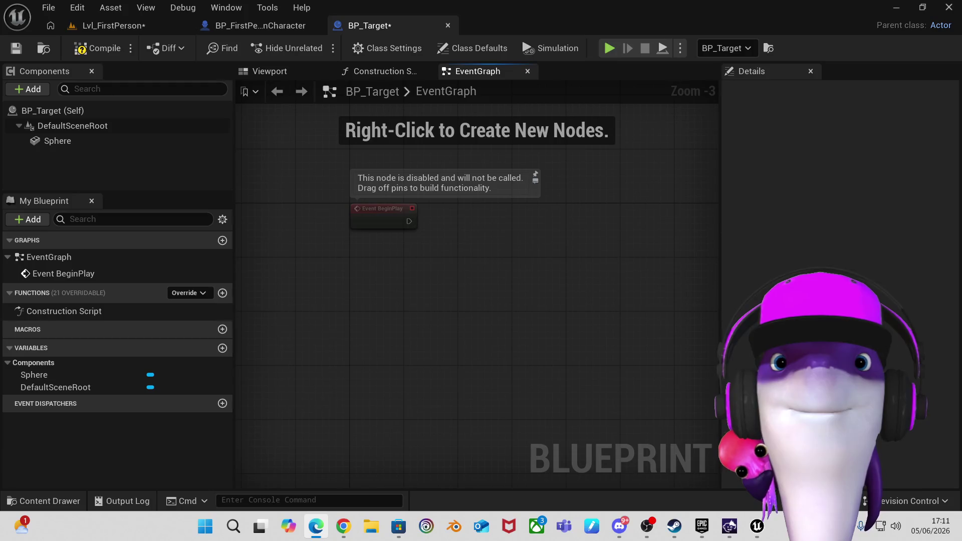
{"action": "right_click", "coordinate": [455, 260]}
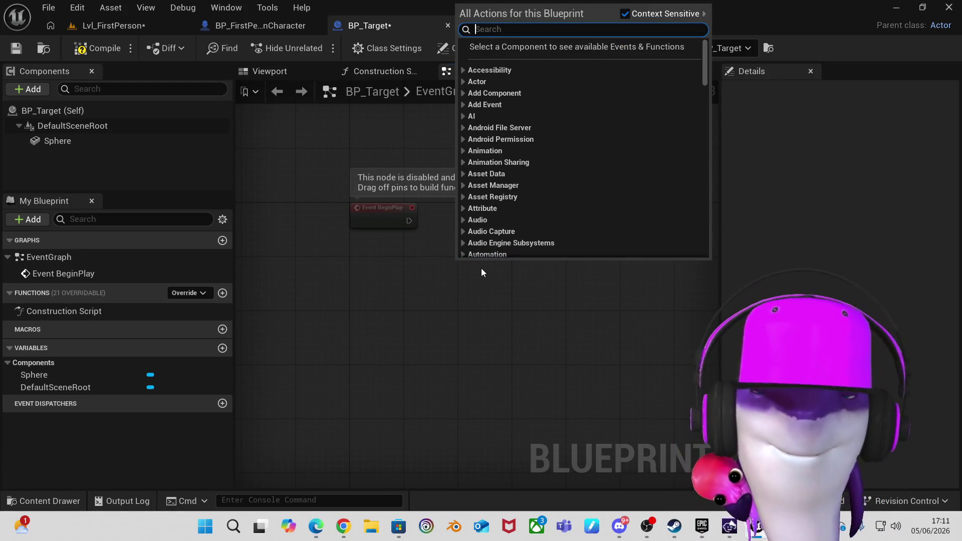
{"action": "type", "text": "print"}
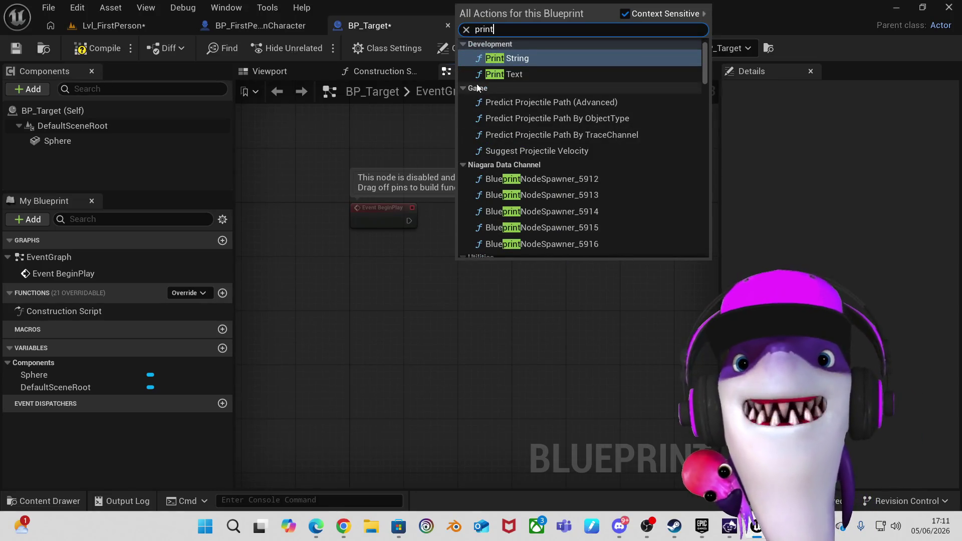
{"action": "left_click", "coordinate": [519, 59]}
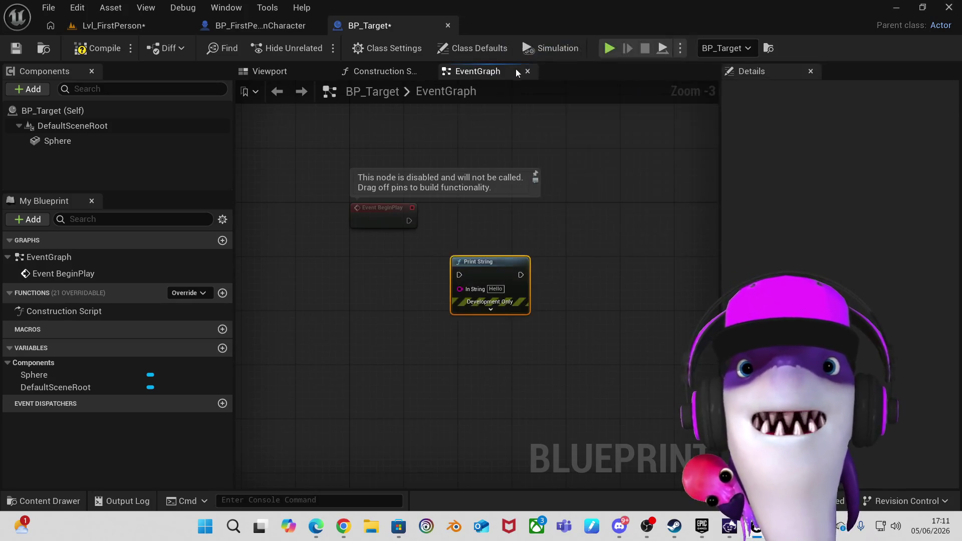
{"action": "left_click_drag", "start_coordinate": [504, 263], "coordinate": [501, 214]}
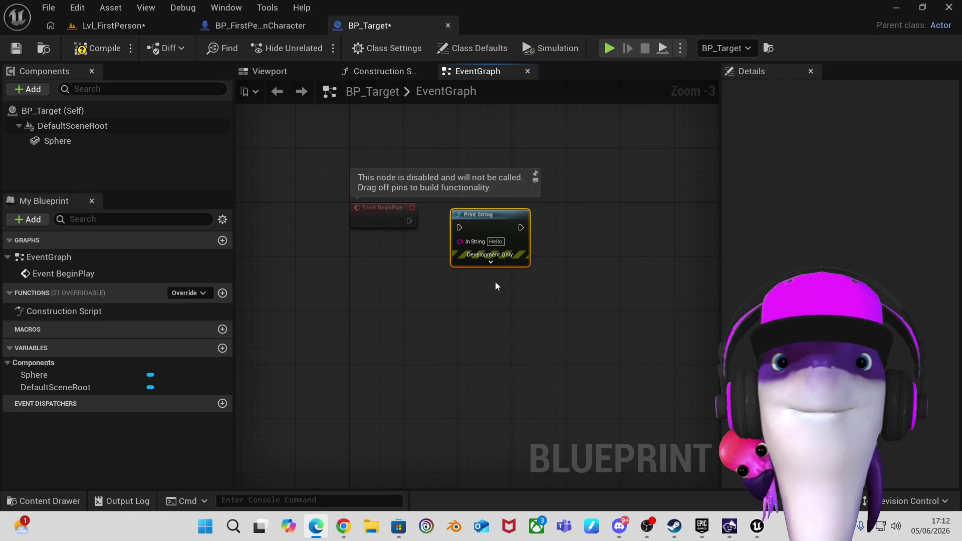
Wire Event BeginPlay into Print String and change its text to 'Helo World'.
{"action": "mouse_move", "coordinate": [409, 223]}
{"action": "left_mouse_down"}
{"action": "mouse_move", "coordinate": [424, 235]}
{"action": "mouse_move", "coordinate": [460, 226]}
{"action": "left_mouse_up"}
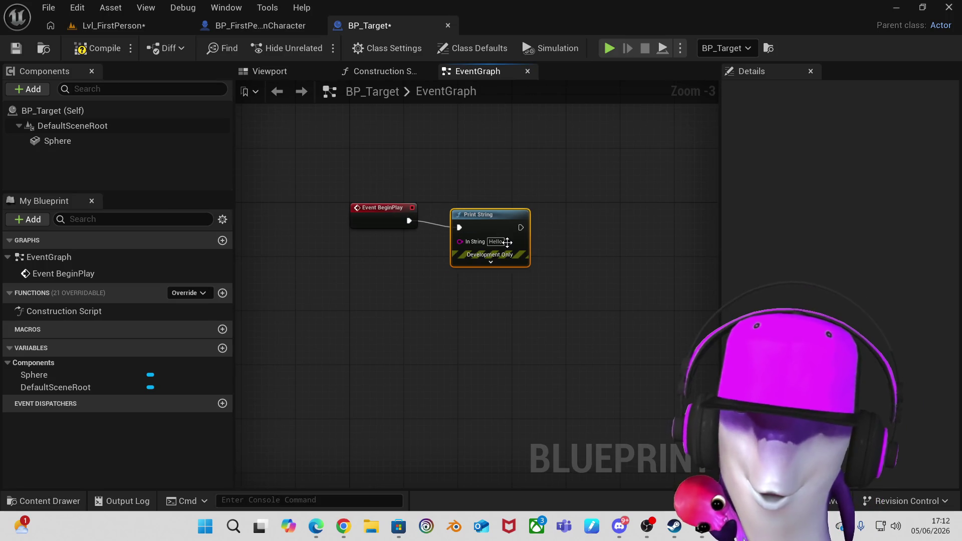
{"action": "left_click", "coordinate": [497, 242]}
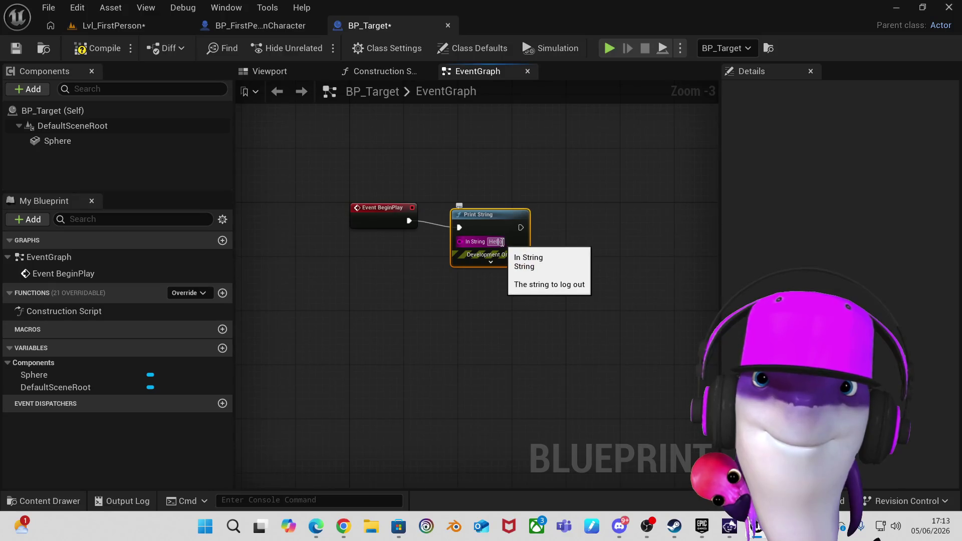
{"action": "left_click_drag", "start_coordinate": [502, 242], "coordinate": [486, 245]}
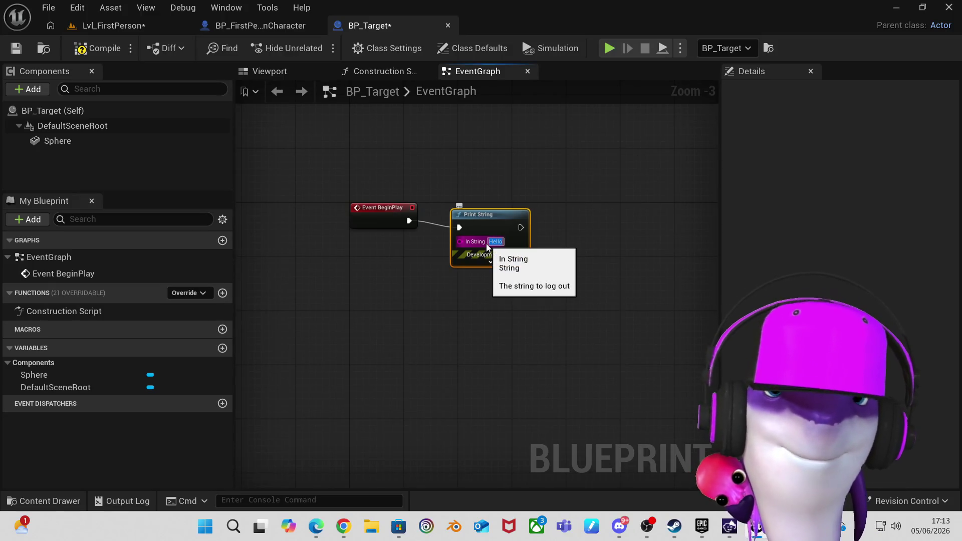
{"action": "type", "text": "Helo"}
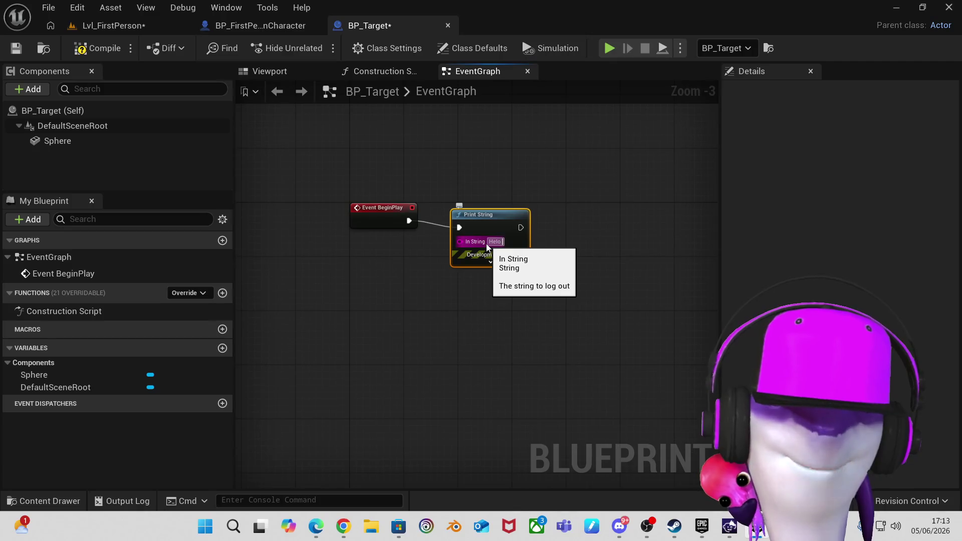
{"action": "type", "text": " World"}
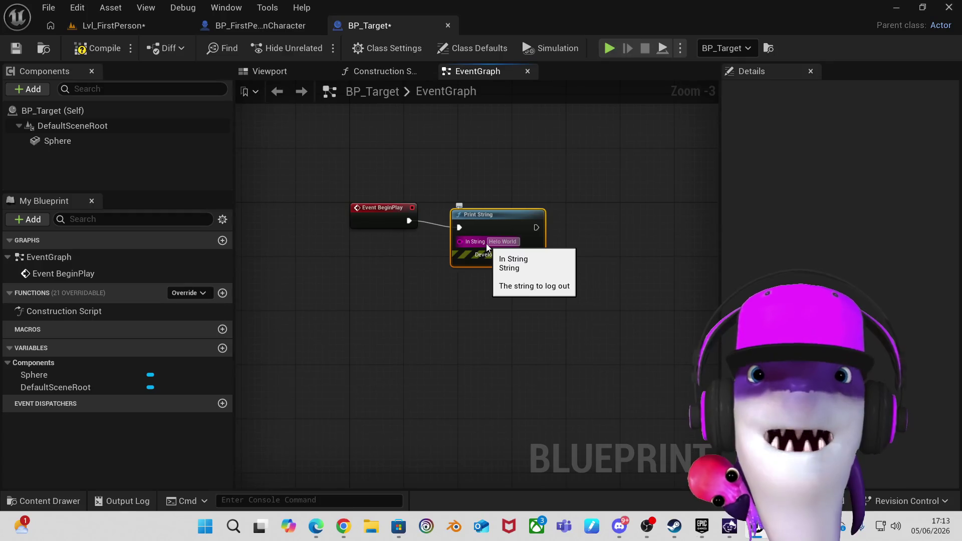
{"action": "key", "text": "Return"}
{"action": "left_click", "coordinate": [614, 266]}
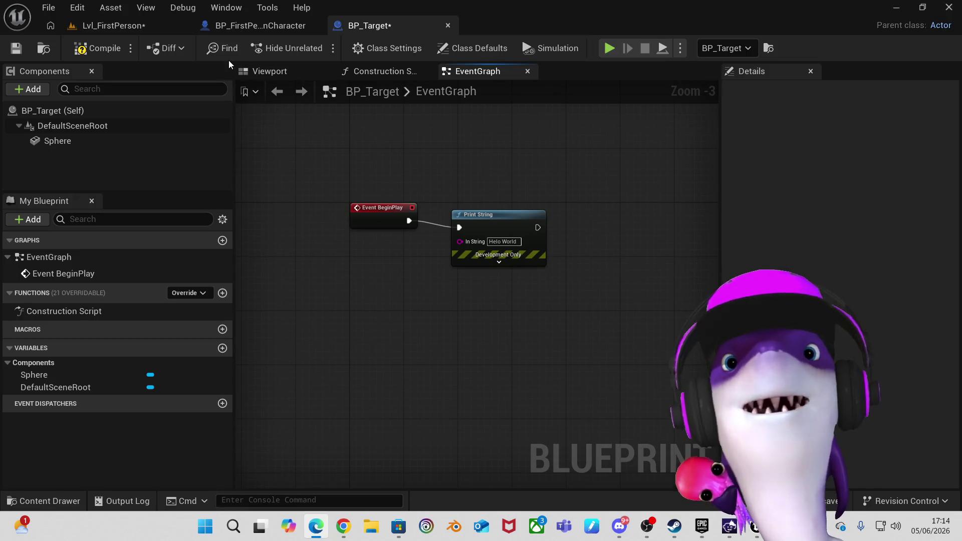
Switch to the Lvl_FirstPerson level and orbit to view the yellow blocks and target characters.
{"action": "left_click", "coordinate": [127, 26]}
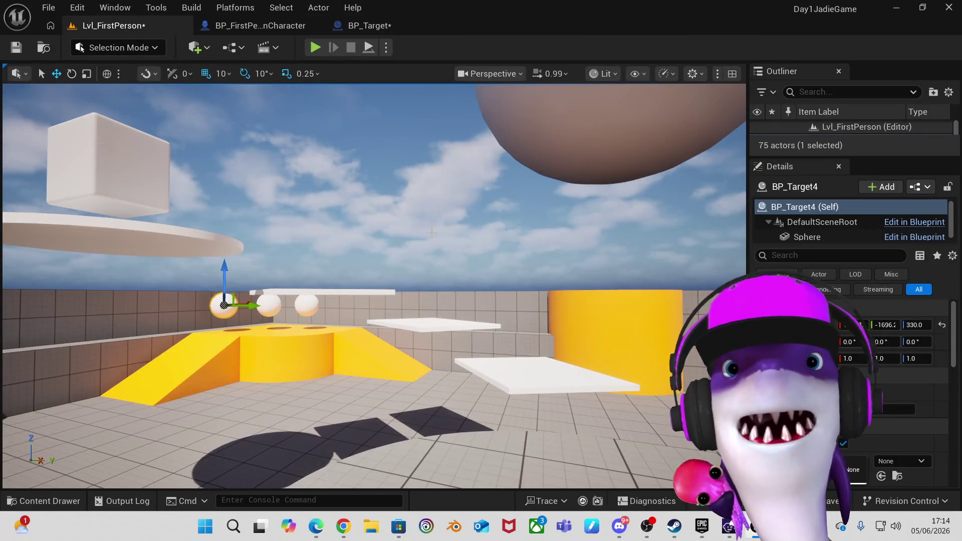
{"action": "scroll", "coordinate": [432, 232], "scroll_direction": "down", "scroll_amount": 5}
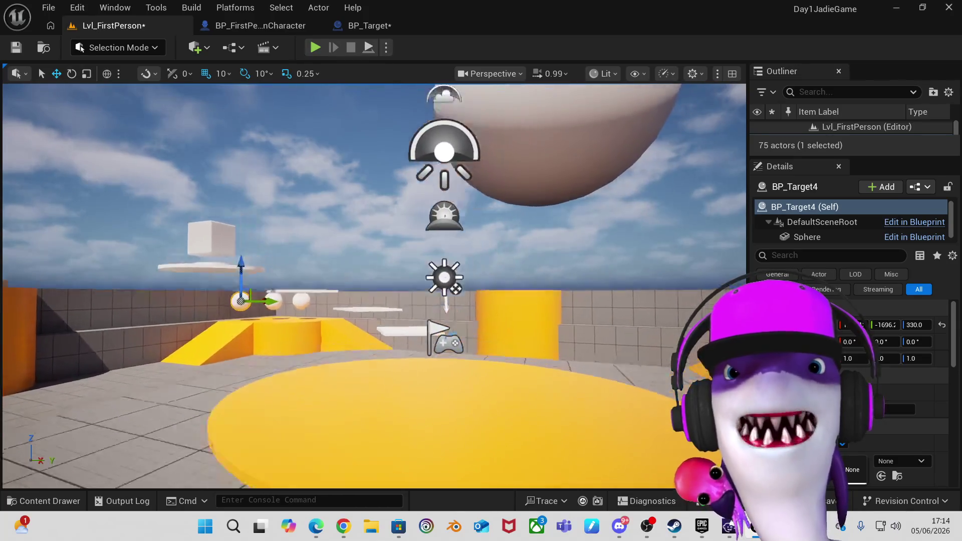
{"action": "scroll", "coordinate": [432, 232], "scroll_direction": "down", "scroll_amount": 6}
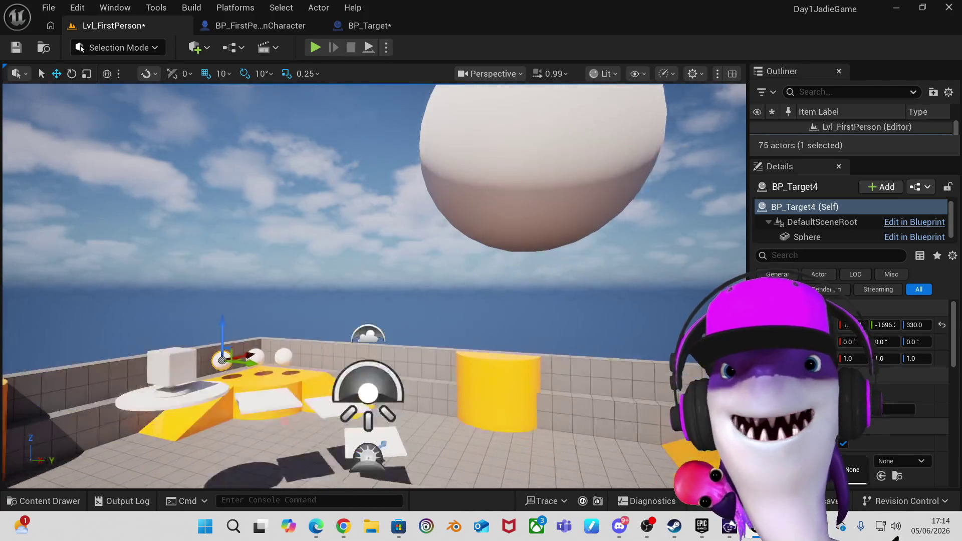
{"action": "scroll", "coordinate": [632, 268], "scroll_direction": "down", "scroll_amount": 3}
{"action": "left_click_drag", "start_coordinate": [573, 303], "coordinate": [652, 280]}
{"action": "key", "text": "f"}
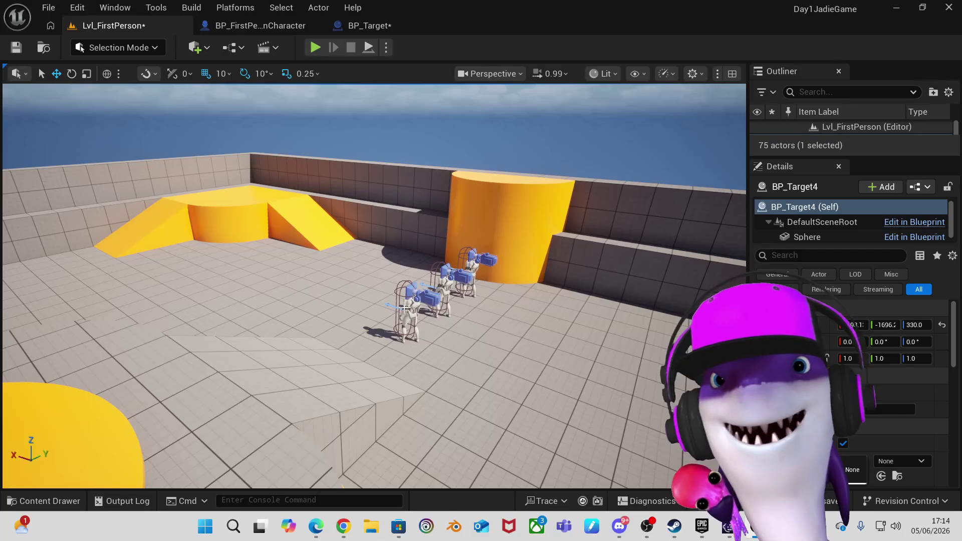
{"action": "left_click_drag", "start_coordinate": [408, 310], "coordinate": [291, 309]}
{"action": "left_click_drag", "start_coordinate": [251, 271], "coordinate": [233, 258]}
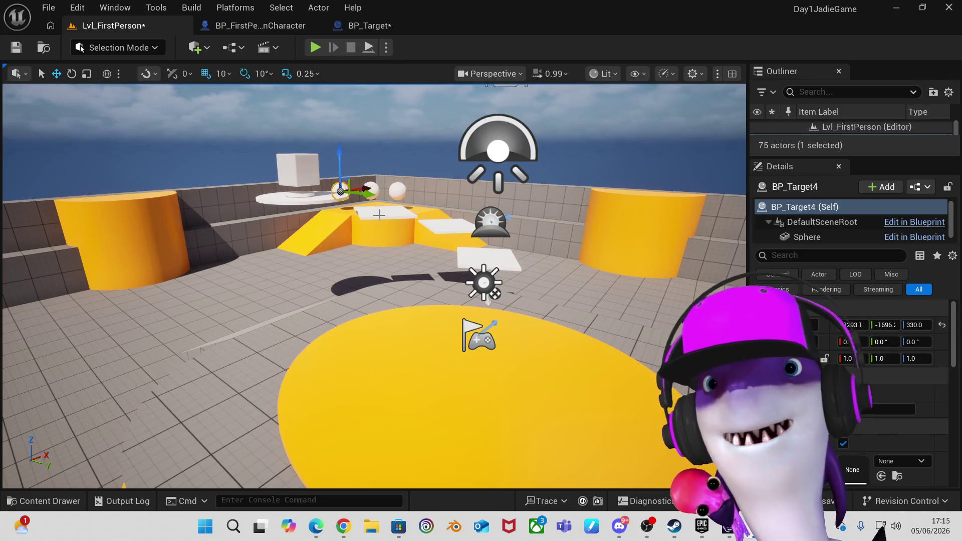
{"action": "mouse_move", "coordinate": [371, 225]}
{"action": "left_mouse_down"}
{"action": "mouse_move", "coordinate": [358, 226]}
{"action": "mouse_move", "coordinate": [397, 228]}
{"action": "left_mouse_up"}
Fly the camera around the arena to bring the player start, spheres and yellow ramp into view.
{"action": "key", "text": "e"}
{"action": "right_click", "coordinate": [407, 230]}
{"action": "type", "text": "e"}
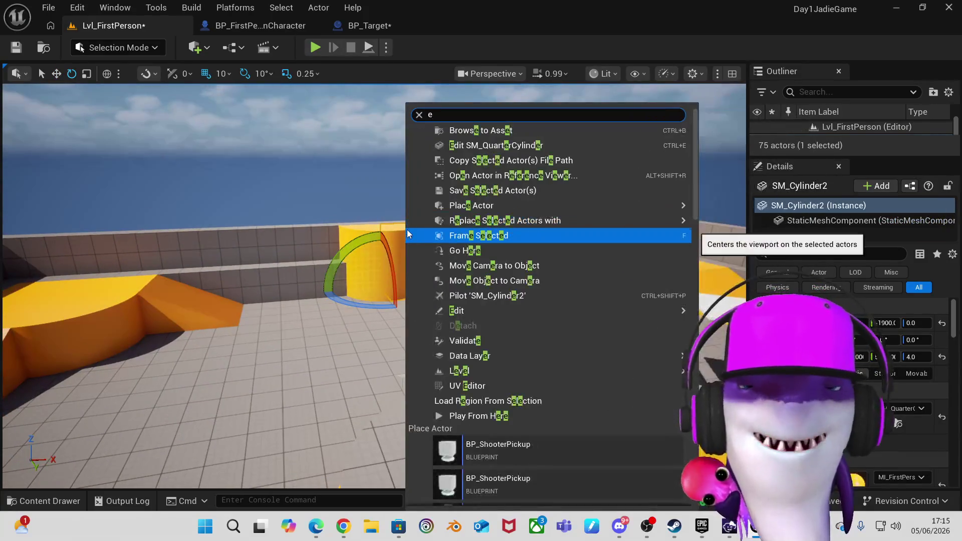
{"action": "left_click_drag", "start_coordinate": [408, 230], "coordinate": [370, 243]}
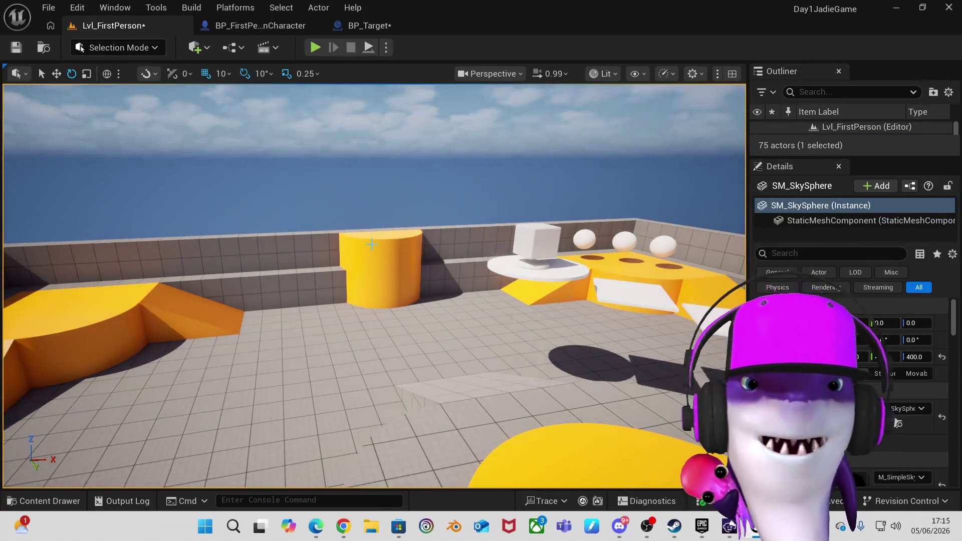
{"action": "mouse_move", "coordinate": [498, 255]}
{"action": "left_mouse_down"}
{"action": "mouse_move", "coordinate": [485, 257]}
{"action": "mouse_move", "coordinate": [500, 258]}
{"action": "left_mouse_up"}
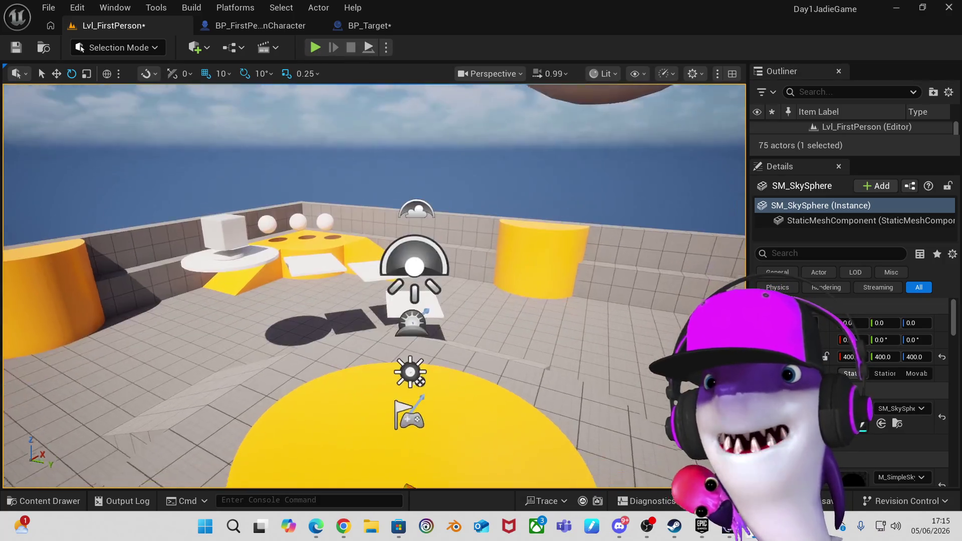
{"action": "left_click_drag", "start_coordinate": [503, 268], "coordinate": [557, 264]}
{"action": "key", "text": "w"}
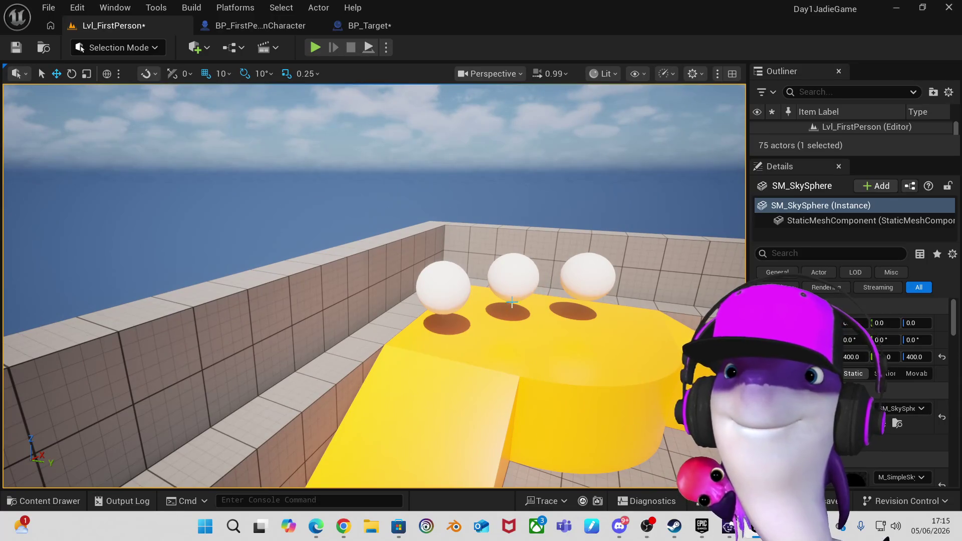
{"action": "left_click_drag", "start_coordinate": [463, 314], "coordinate": [469, 323]}
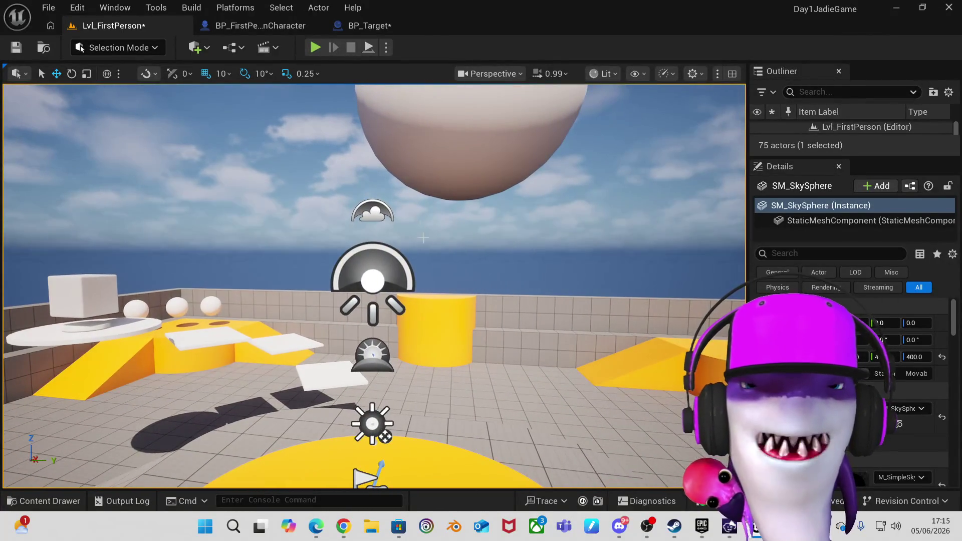
Start a play-test and walk the player across the arena toward the target dummies.
{"action": "left_click", "coordinate": [312, 48]}
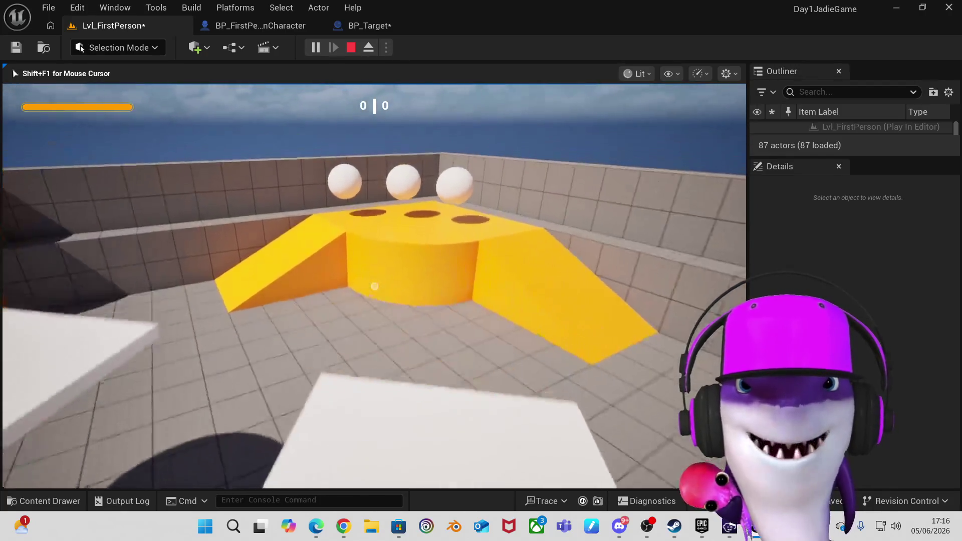
{"action": "key", "text": "w"}
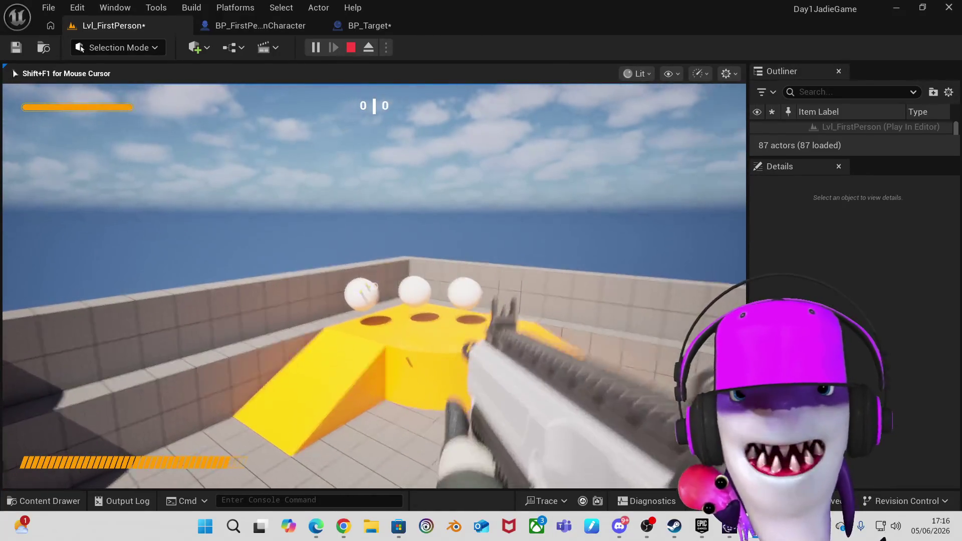
{"action": "key", "text": "d"}
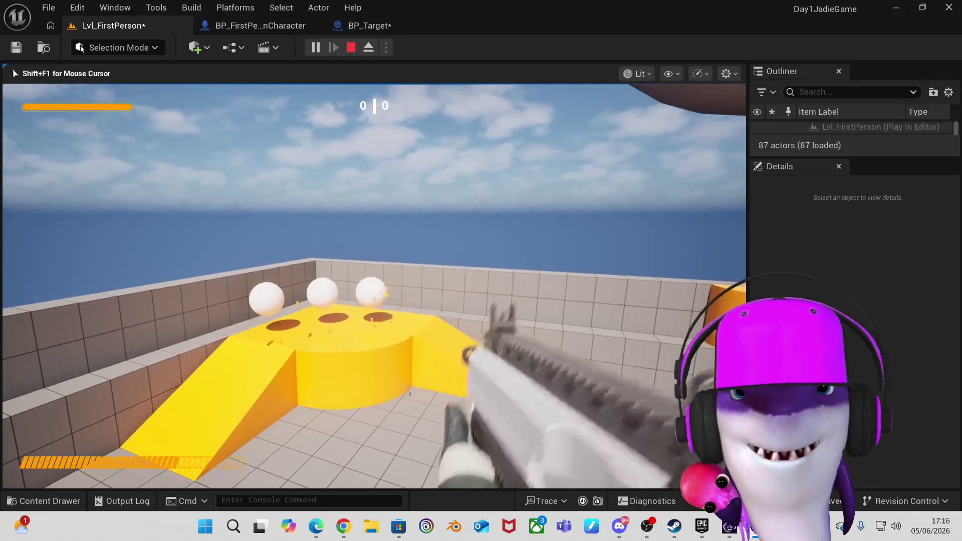
{"action": "key", "text": "d"}
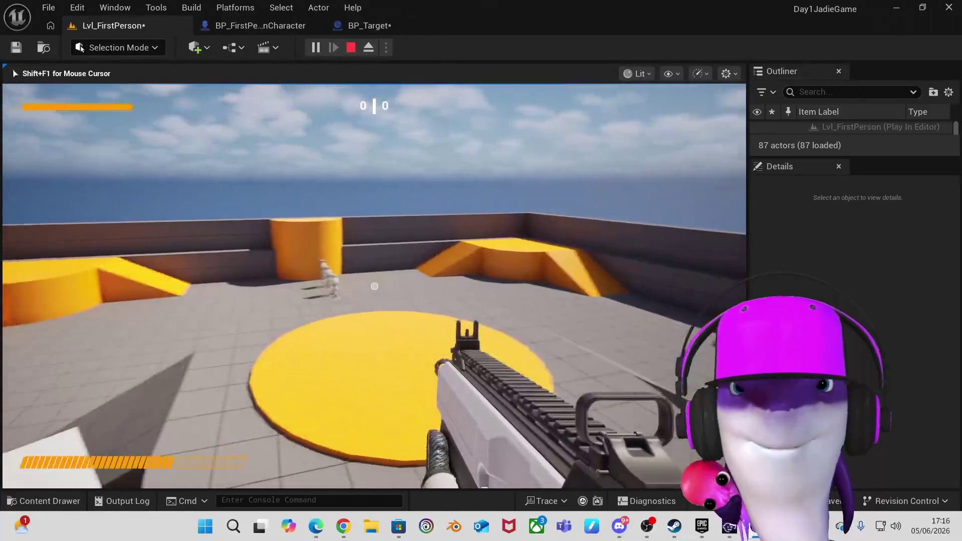
{"action": "key", "text": "w"}
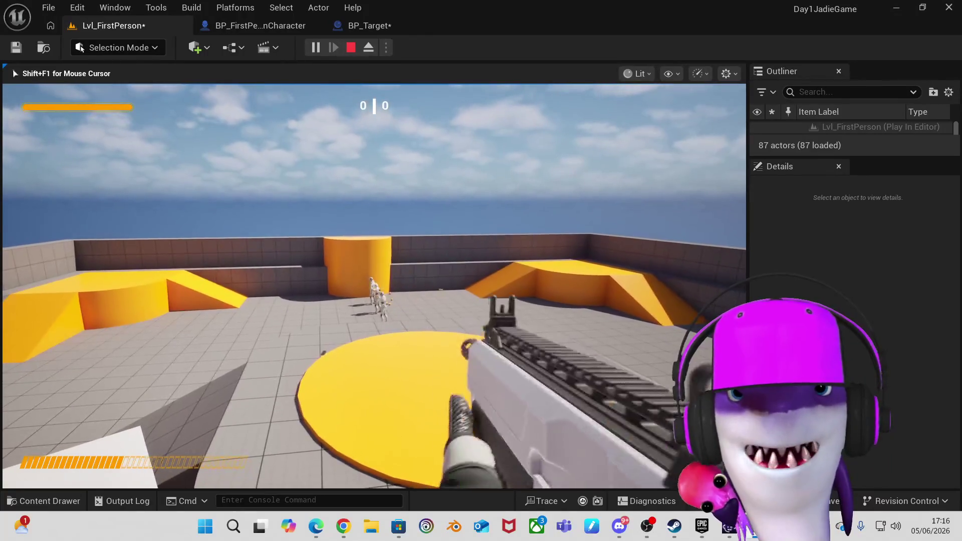
Fire at the target dummies, reload, fire toward the far wall, then stop the session.
{"action": "left_click", "coordinate": [374, 286]}
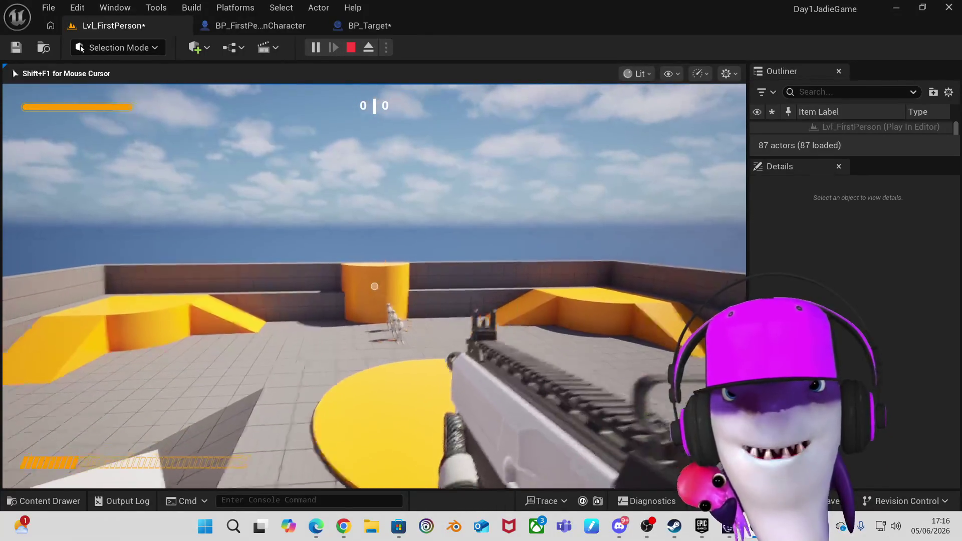
{"action": "left_click", "coordinate": [374, 286]}
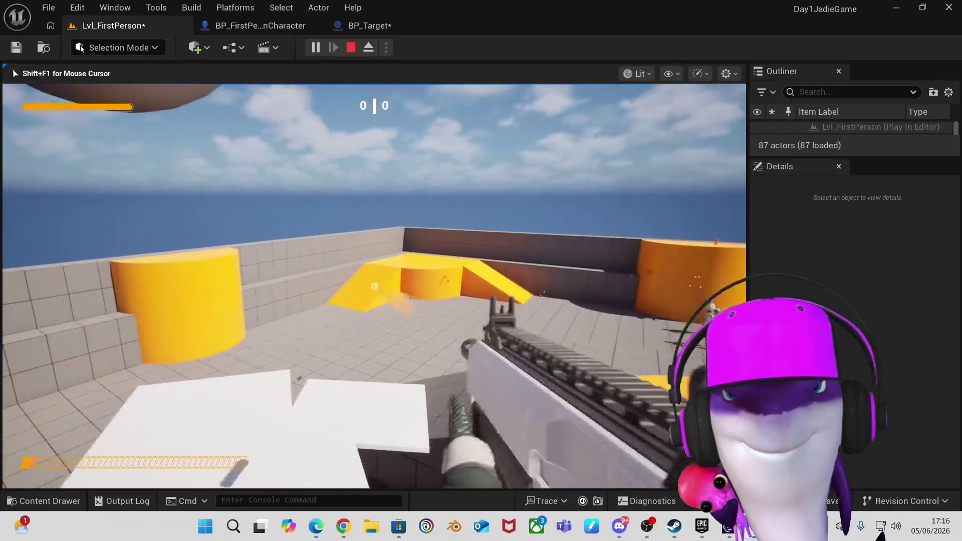
{"action": "key", "text": "r"}
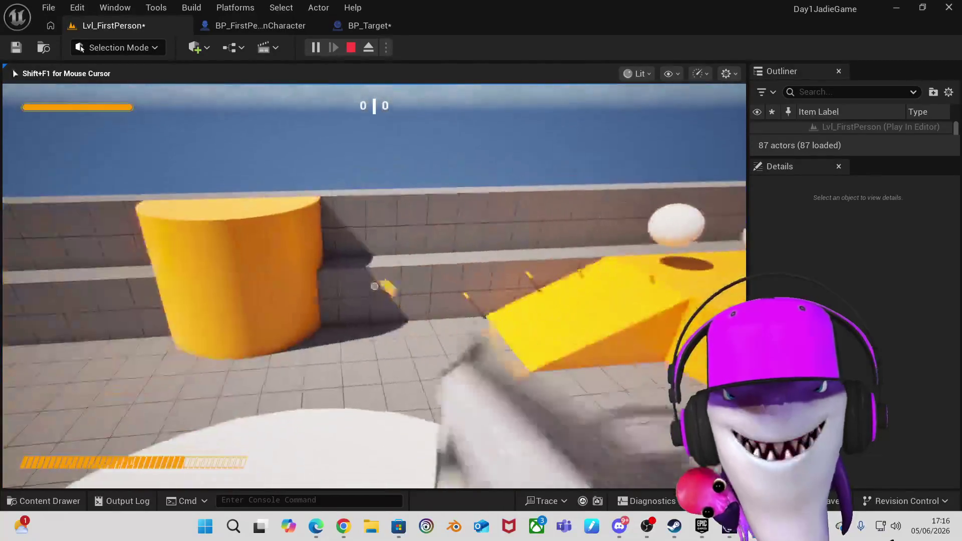
{"action": "left_click", "coordinate": [374, 287]}
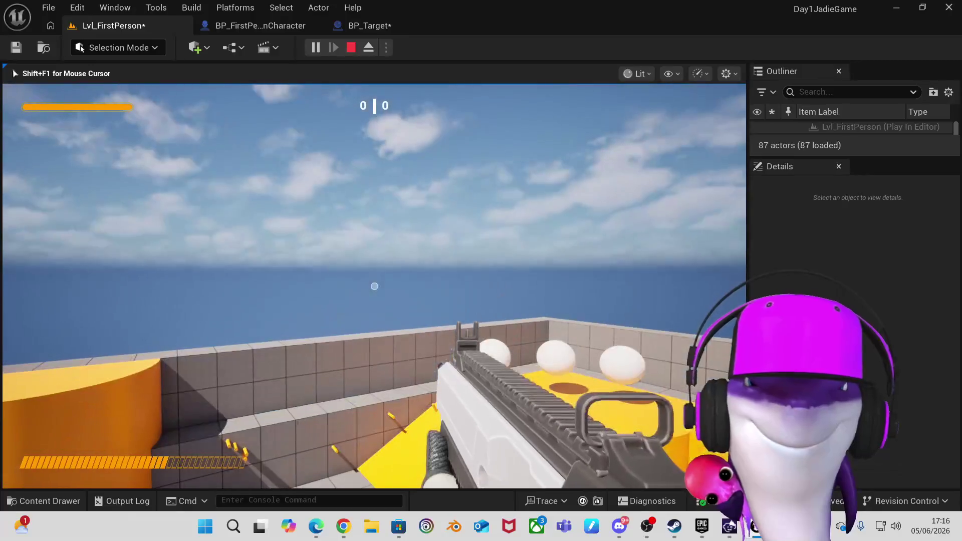
{"action": "key", "text": "shift+F1"}
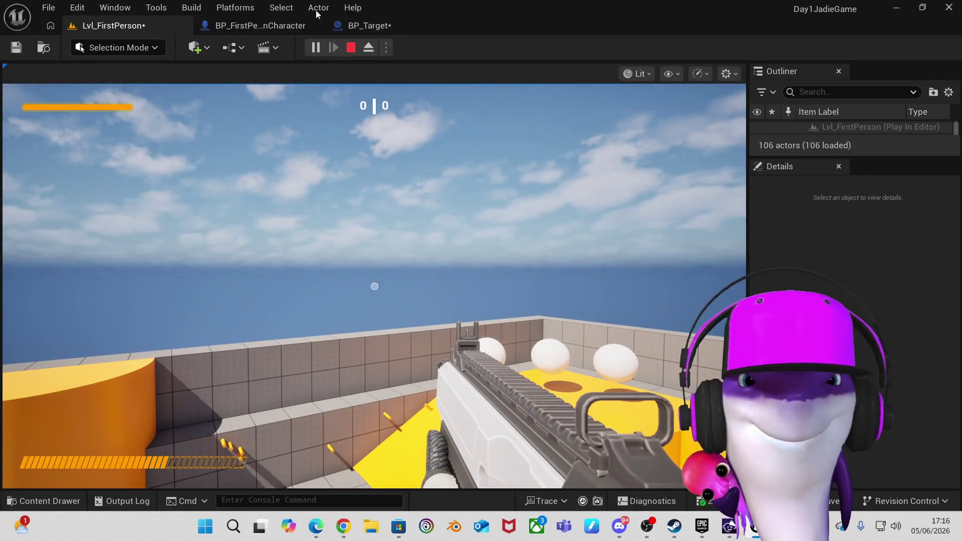
Return to the editor, look down on the yellow platform and player start, then reopen BP_Target.
{"action": "left_click", "coordinate": [350, 48]}
{"action": "left_click", "coordinate": [408, 369]}
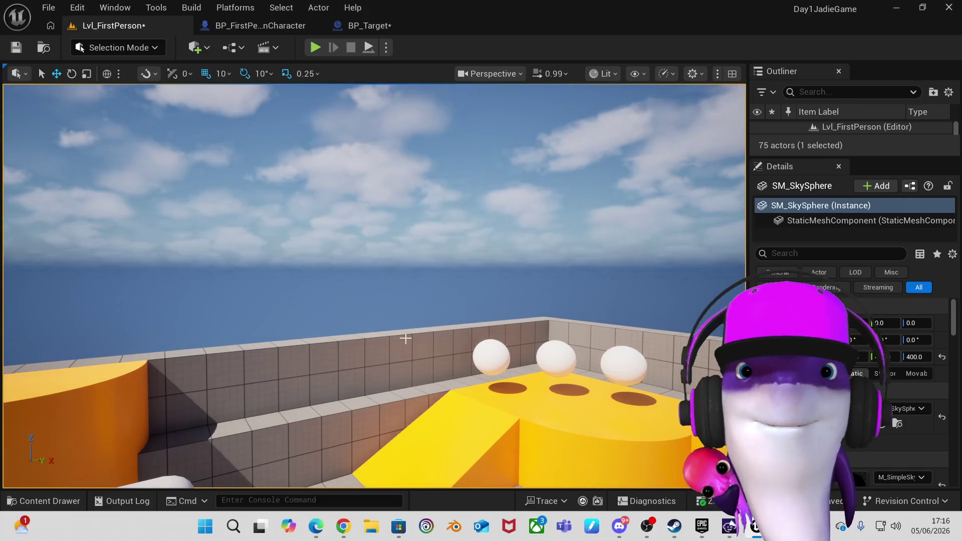
{"action": "mouse_move", "coordinate": [407, 340]}
{"action": "left_mouse_down"}
{"action": "mouse_move", "coordinate": [391, 411]}
{"action": "mouse_move", "coordinate": [361, 426]}
{"action": "mouse_move", "coordinate": [311, 418]}
{"action": "mouse_move", "coordinate": [309, 381]}
{"action": "mouse_move", "coordinate": [313, 441]}
{"action": "mouse_move", "coordinate": [322, 215]}
{"action": "left_mouse_up"}
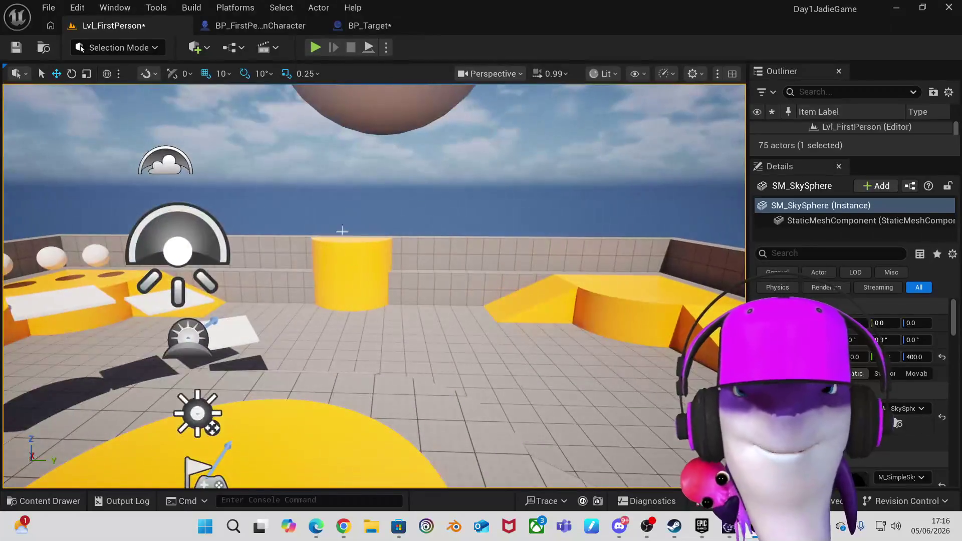
{"action": "left_click", "coordinate": [370, 26]}
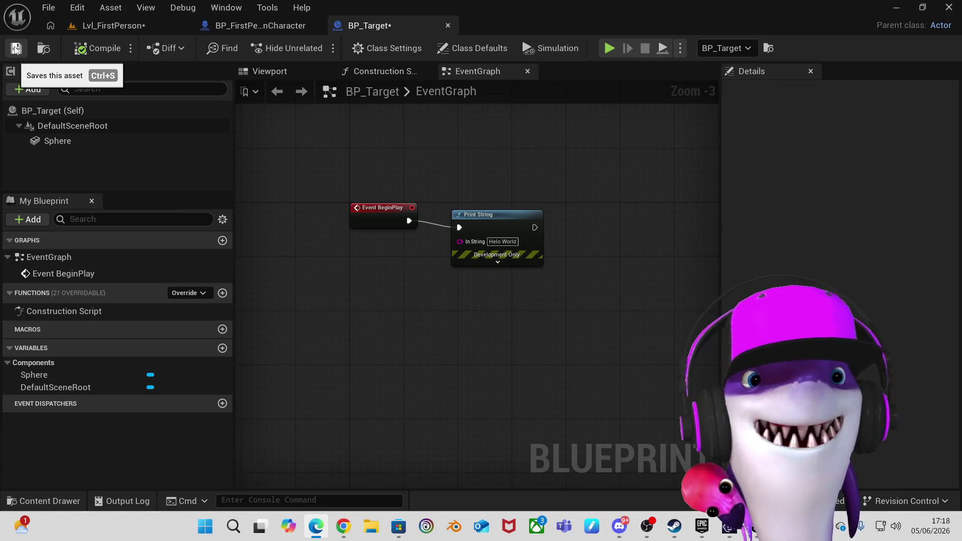
Save and compile BP_Target, then switch back to the Lvl_FirstPerson level.
{"action": "left_click", "coordinate": [15, 48]}
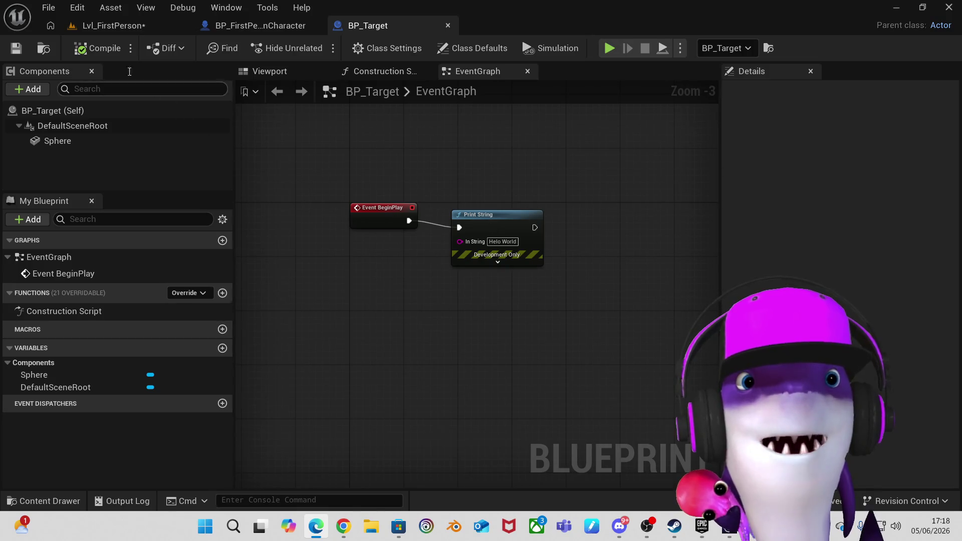
{"action": "left_click", "coordinate": [101, 52]}
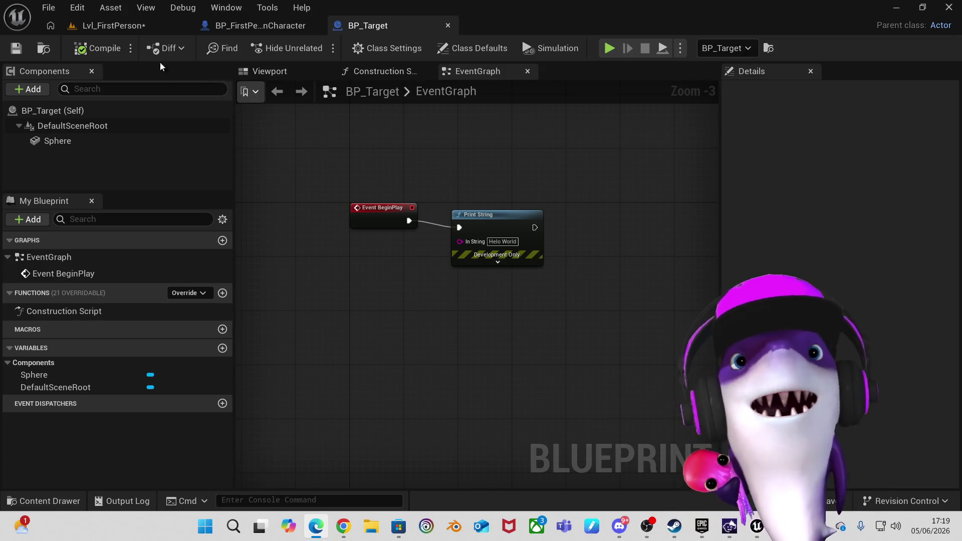
{"action": "left_click", "coordinate": [122, 29]}
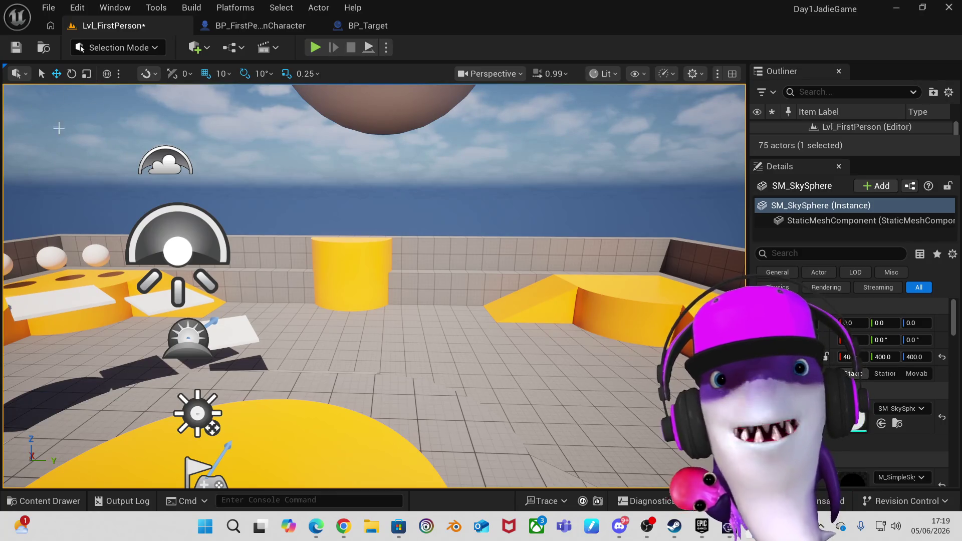
{"action": "right_click", "coordinate": [71, 115]}
{"action": "left_click", "coordinate": [492, 180]}
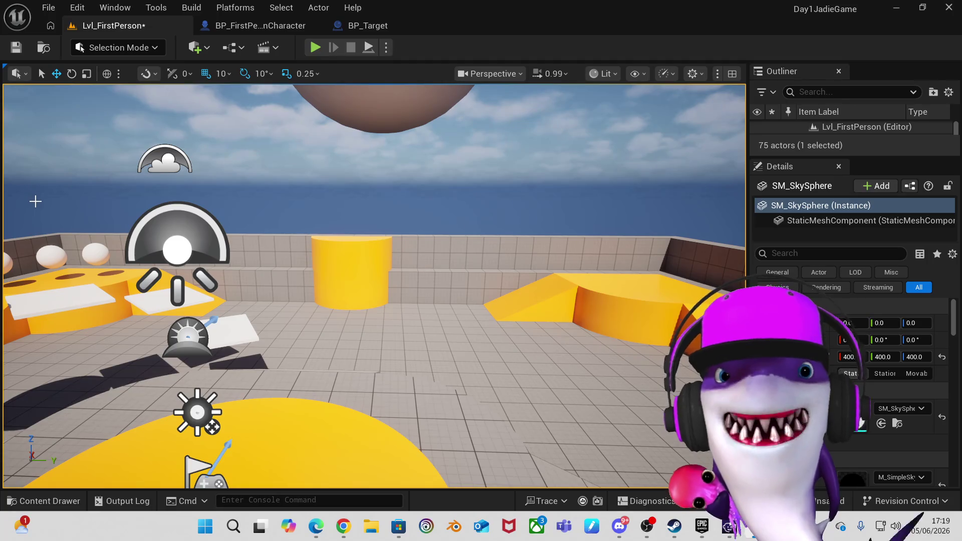
{"action": "left_click", "coordinate": [316, 48]}
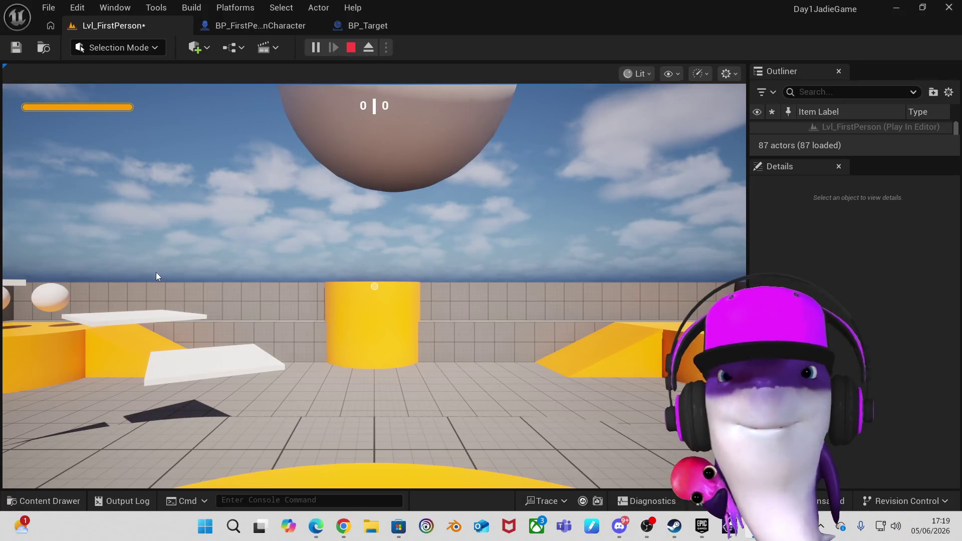
{"action": "left_click", "coordinate": [353, 46]}
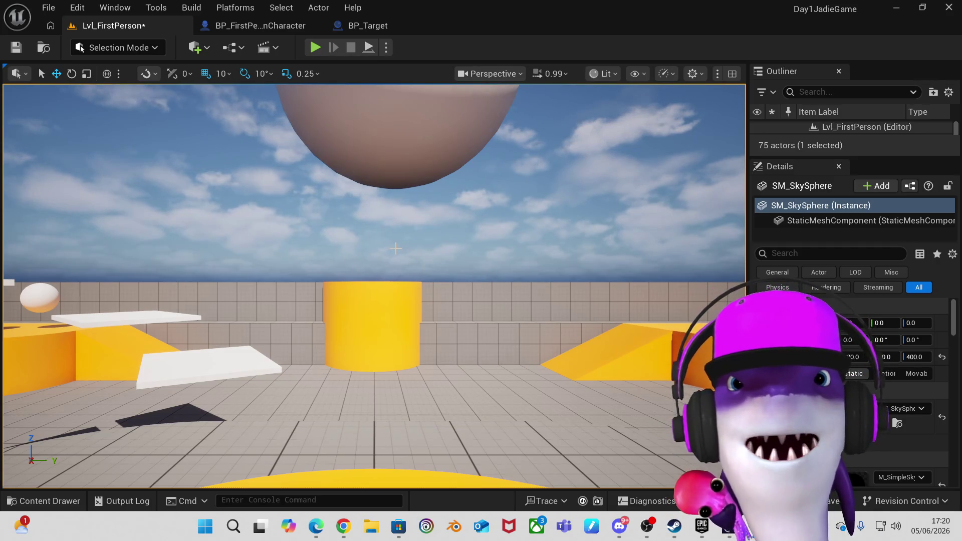
Rotate and dolly the level camera to face the floating sphere above the yellow cylinder.
{"action": "mouse_move", "coordinate": [410, 244]}
{"action": "left_mouse_down"}
{"action": "mouse_move", "coordinate": [416, 236]}
{"action": "mouse_move", "coordinate": [401, 230]}
{"action": "mouse_move", "coordinate": [409, 244]}
{"action": "mouse_move", "coordinate": [410, 211]}
{"action": "left_mouse_up"}
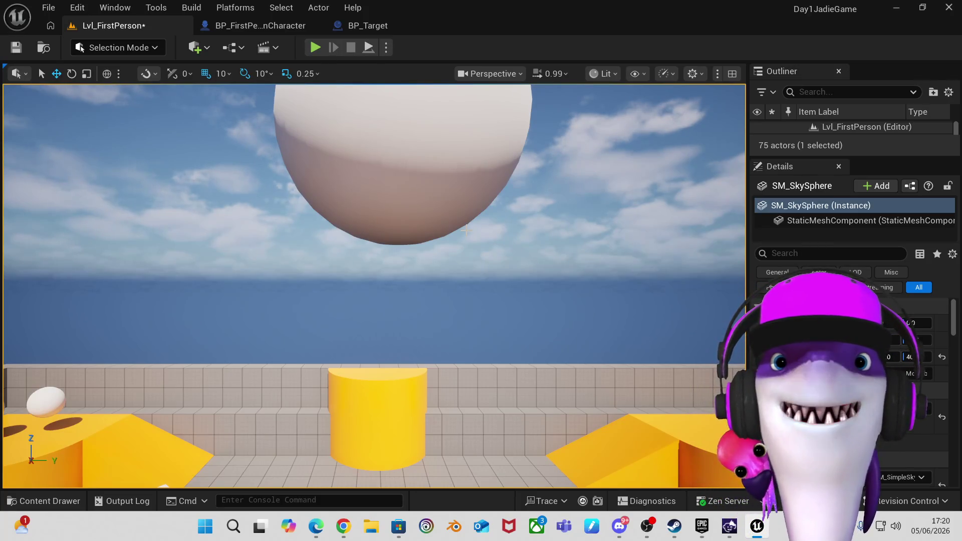
{"action": "scroll", "coordinate": [467, 230], "scroll_direction": "down", "scroll_amount": 5}
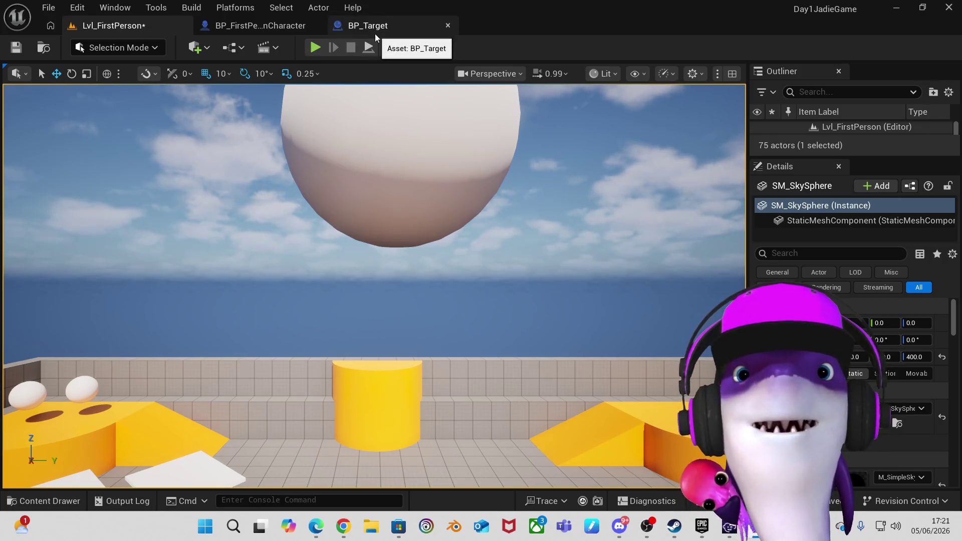
{"action": "left_click", "coordinate": [375, 28]}
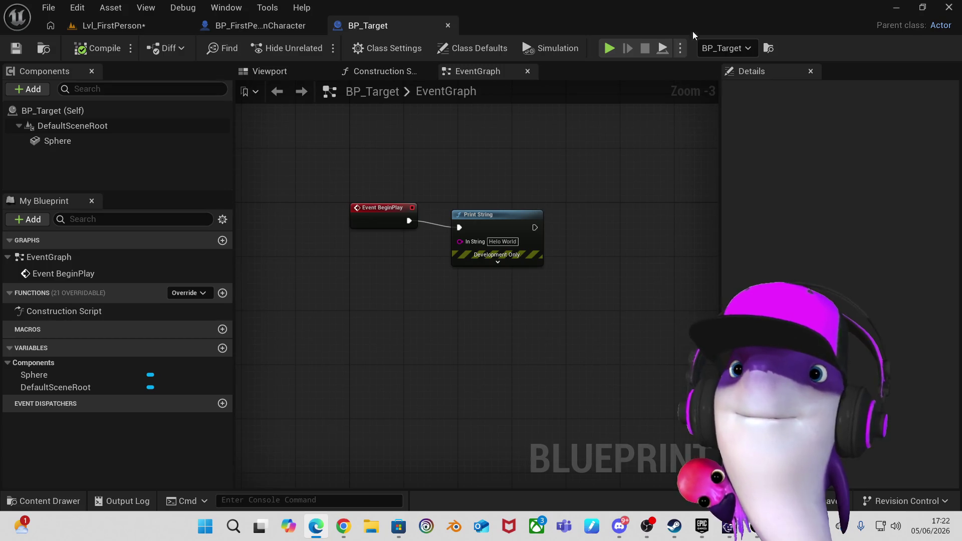
Marquee-select, then deselect, the Event BeginPlay and Helo World Print String nodes.
{"action": "left_click_drag", "start_coordinate": [337, 197], "coordinate": [425, 243]}
{"action": "left_click", "coordinate": [423, 274]}
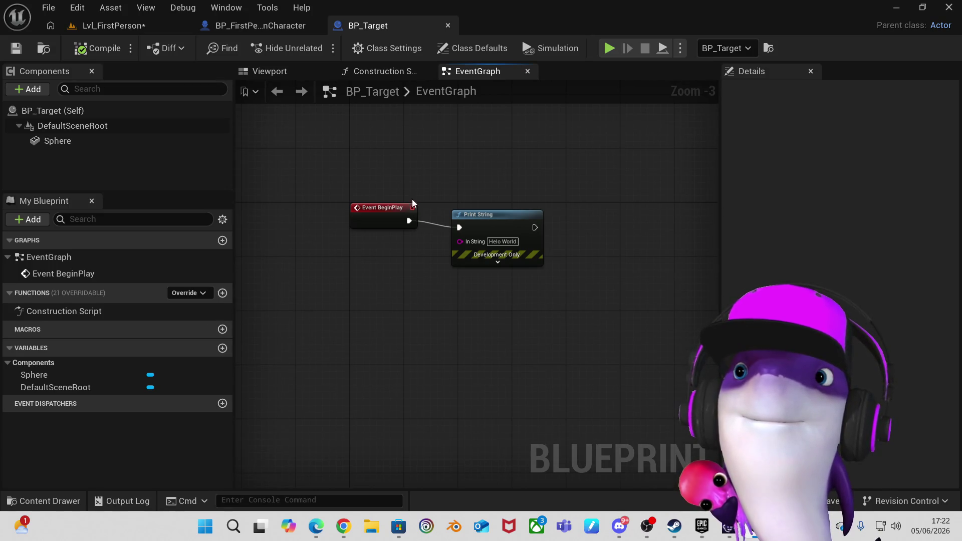
{"action": "left_click_drag", "start_coordinate": [444, 189], "coordinate": [574, 296]}
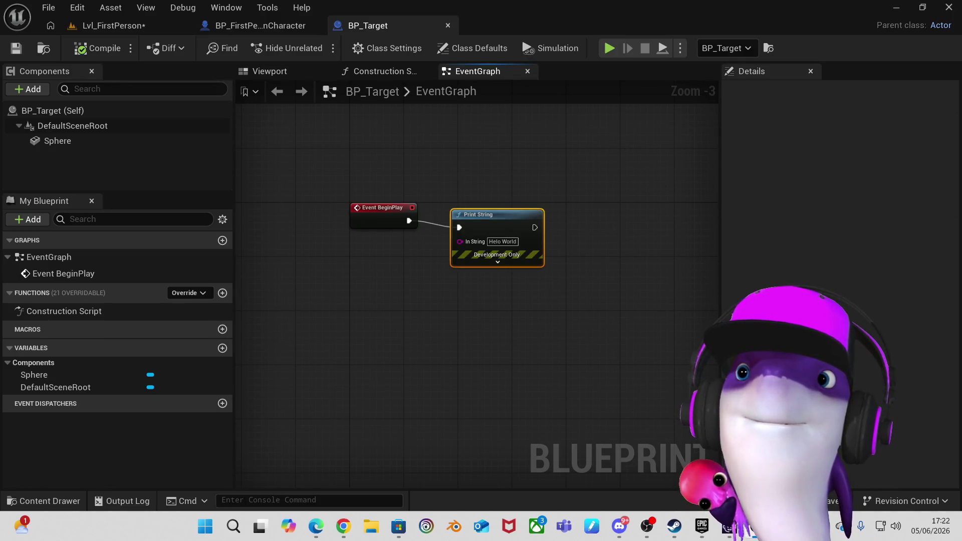
{"action": "left_click", "coordinate": [431, 181]}
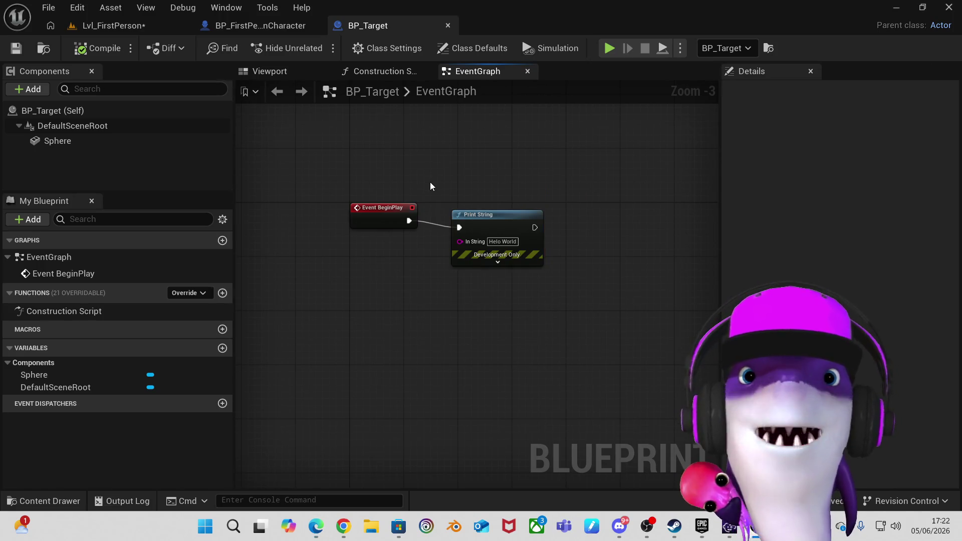
Duplicate the Helo World Print String with Ctrl+D and wire the copy after the original.
{"action": "left_click_drag", "start_coordinate": [429, 184], "coordinate": [567, 306]}
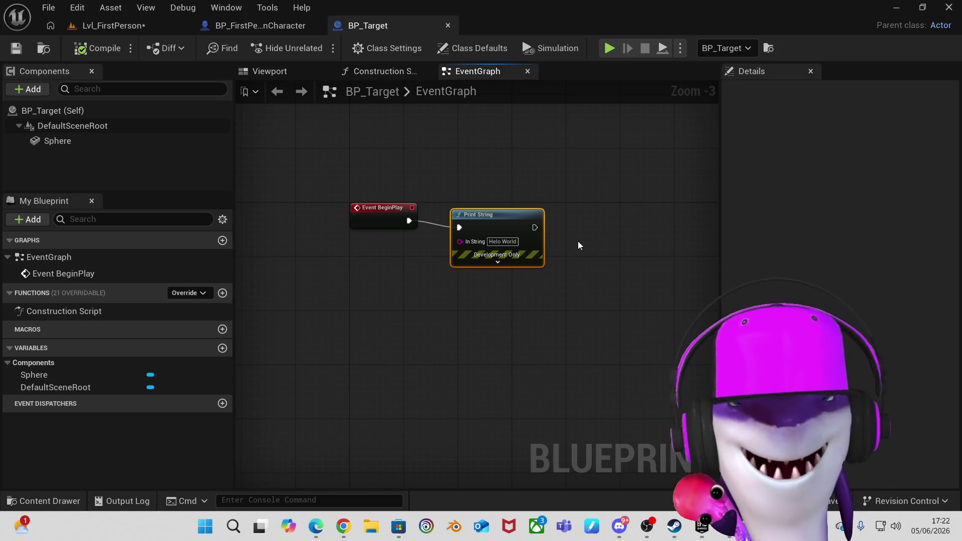
{"action": "key", "text": "ctrl+d"}
{"action": "mouse_move", "coordinate": [621, 241]}
{"action": "left_mouse_down"}
{"action": "mouse_move", "coordinate": [621, 215]}
{"action": "mouse_move", "coordinate": [629, 219]}
{"action": "left_mouse_up"}
{"action": "mouse_move", "coordinate": [535, 228]}
{"action": "left_mouse_down"}
{"action": "mouse_move", "coordinate": [593, 236]}
{"action": "mouse_move", "coordinate": [588, 228]}
{"action": "left_mouse_up"}
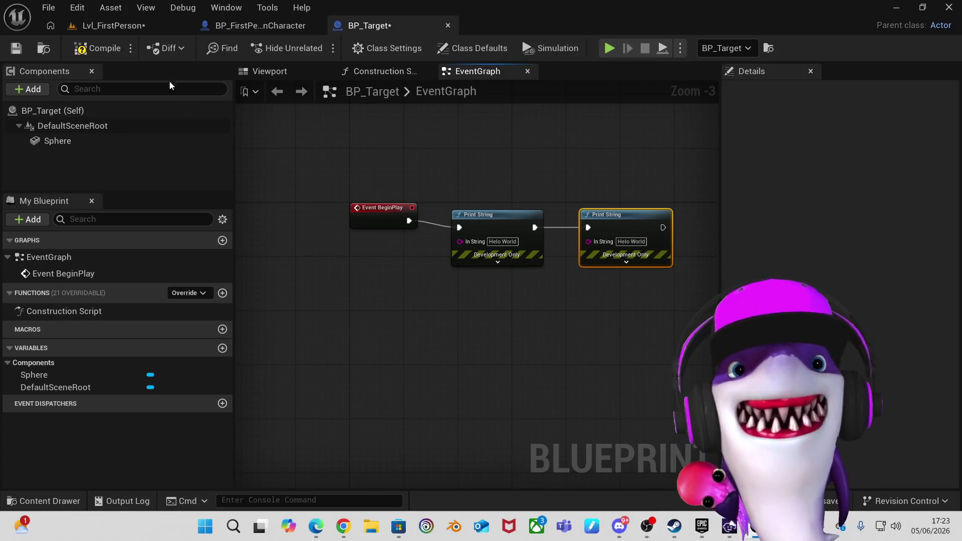
{"action": "left_click", "coordinate": [125, 30]}
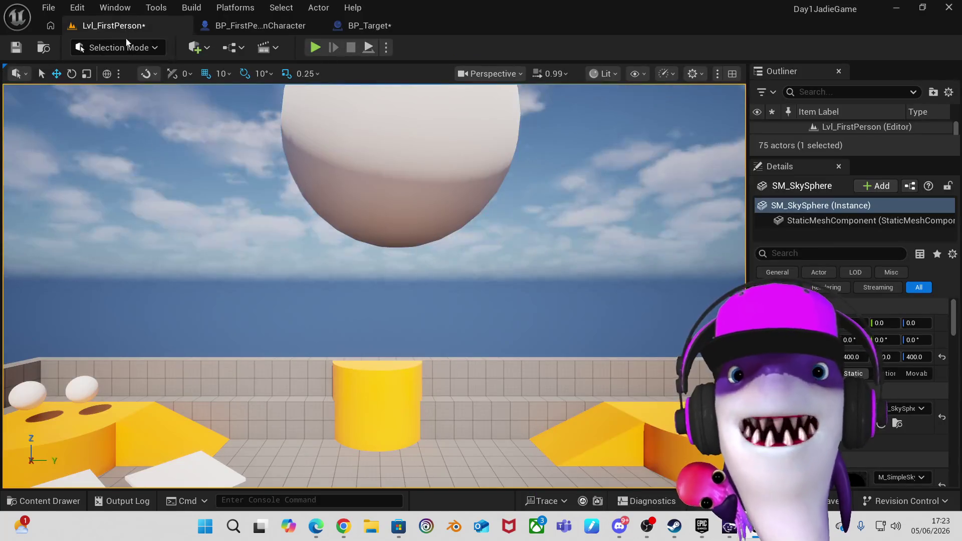
Play and stop the Lvl_FirstPerson level, then return to BP_Target's event graph.
{"action": "left_click", "coordinate": [317, 48]}
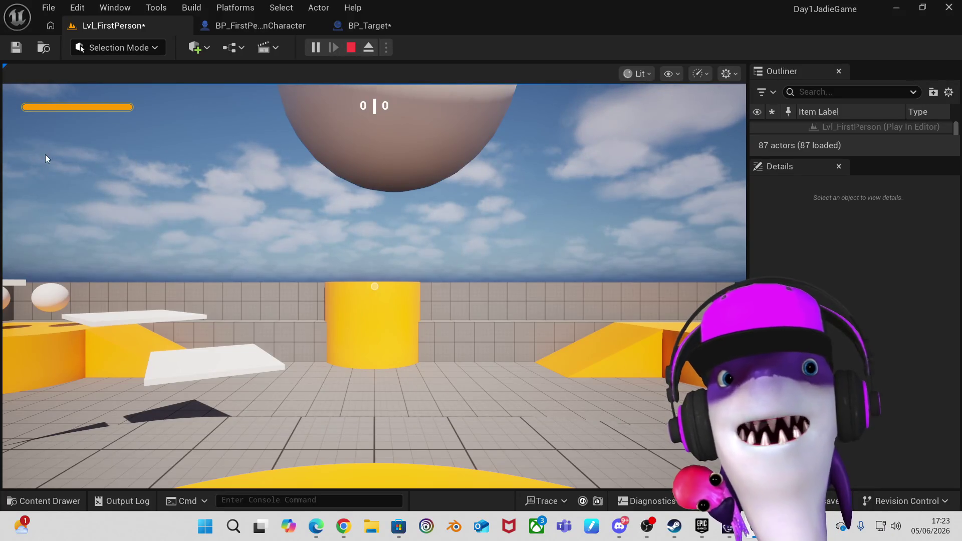
{"action": "left_click", "coordinate": [350, 47]}
{"action": "left_click", "coordinate": [455, 205]}
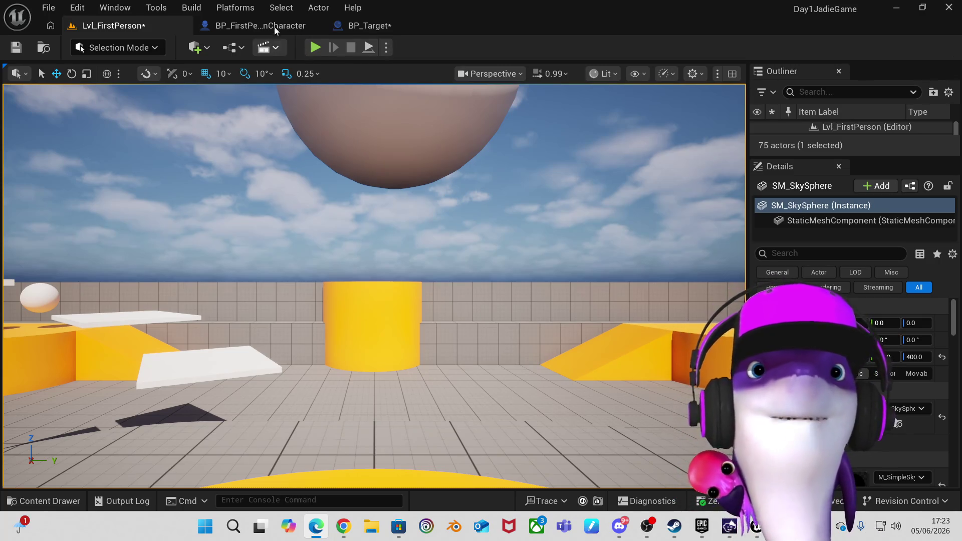
{"action": "left_click", "coordinate": [369, 29]}
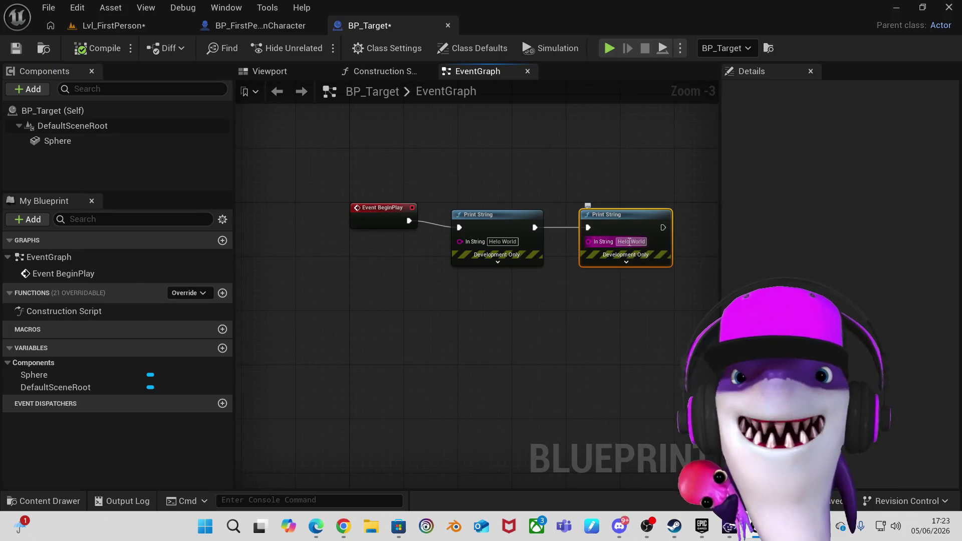
Change the second Print String's text to "It's All Chats Fault!", then compile and save BP_Target.
{"action": "left_click", "coordinate": [629, 242]}
{"action": "left_click_drag", "start_coordinate": [648, 241], "coordinate": [631, 246]}
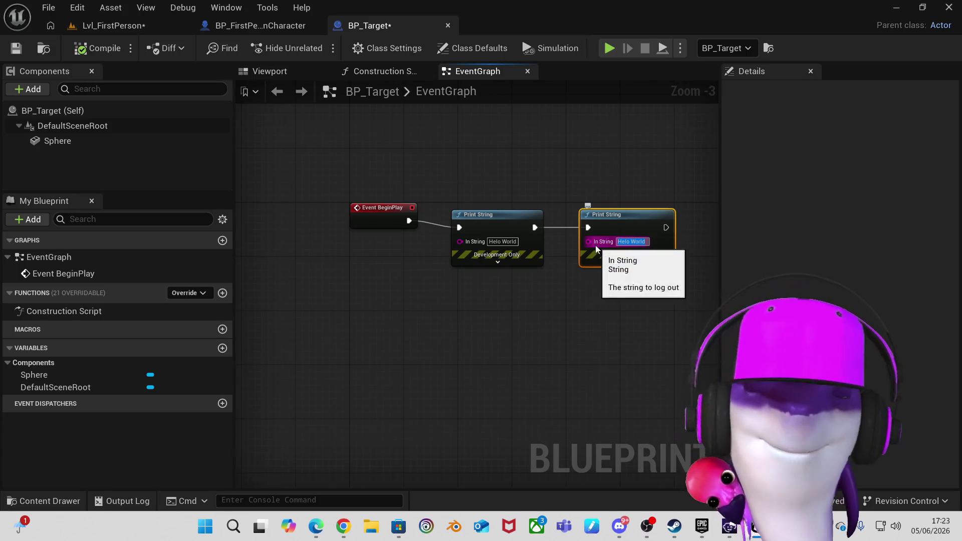
{"action": "type", "text": "It's"}
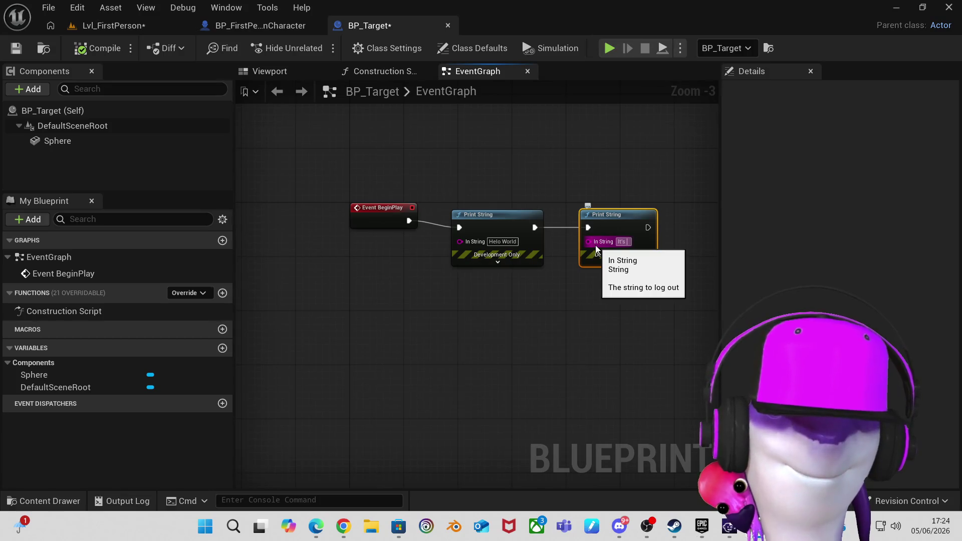
{"action": "type", "text": " All C"}
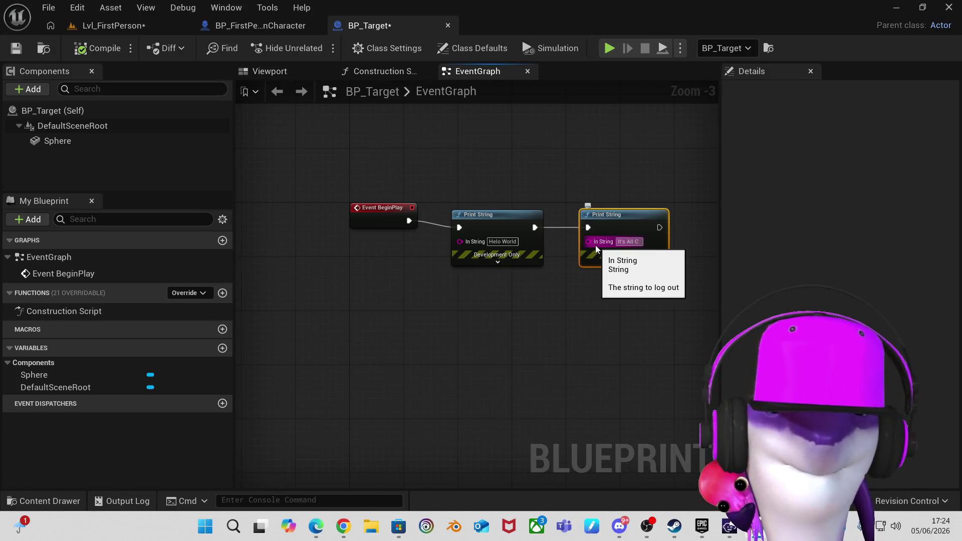
{"action": "type", "text": "hats Fault!"}
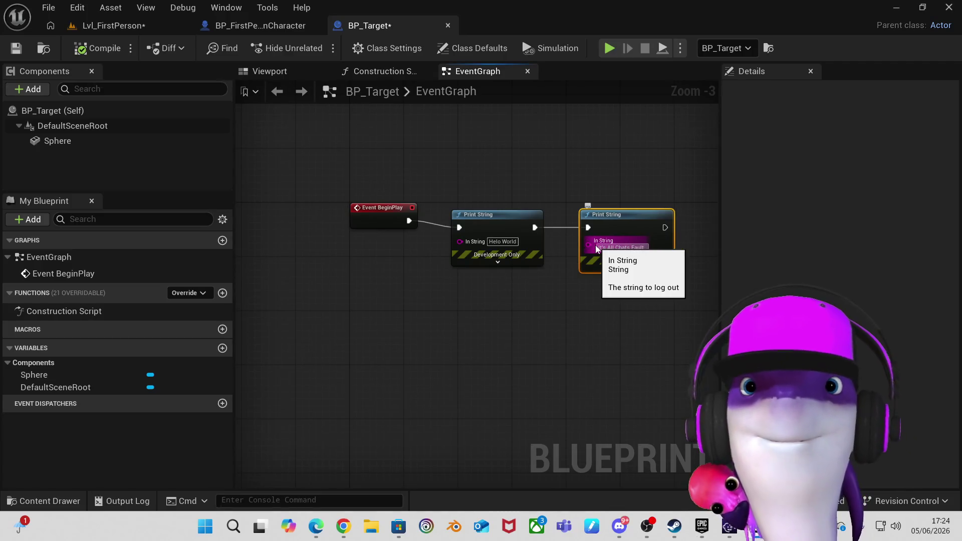
{"action": "left_click", "coordinate": [579, 300]}
{"action": "left_click", "coordinate": [102, 50]}
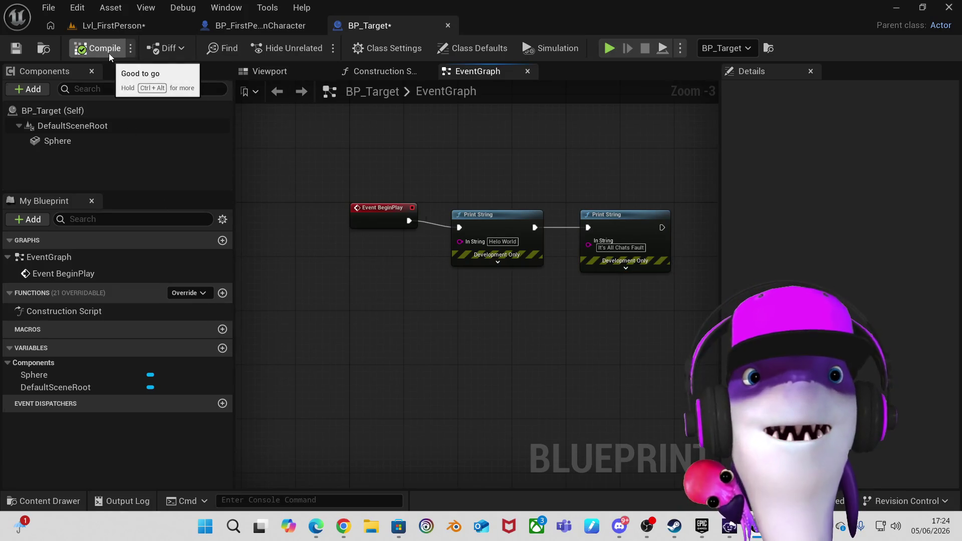
{"action": "left_click", "coordinate": [17, 49]}
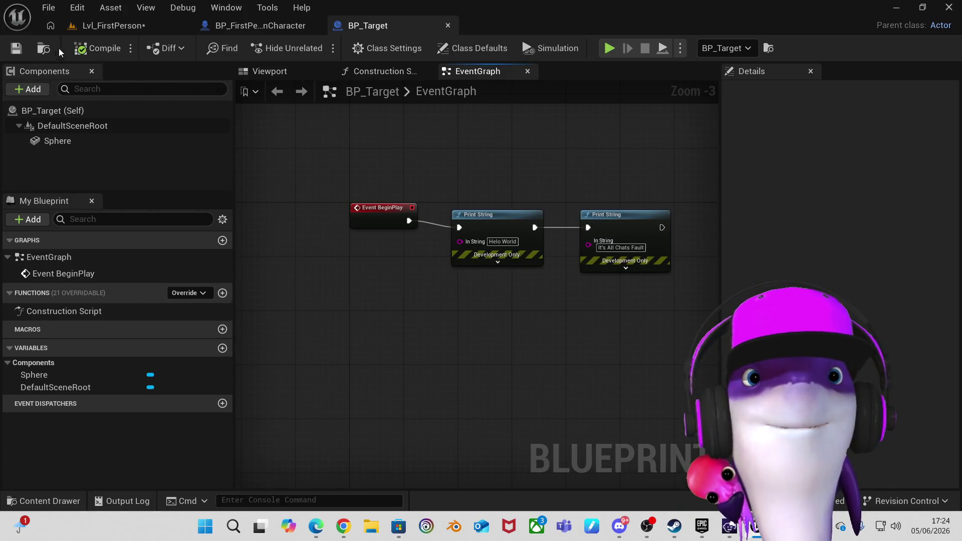
Run a brief Play session in Lvl_FirstPerson to check the new message, then stop.
{"action": "left_click", "coordinate": [107, 28]}
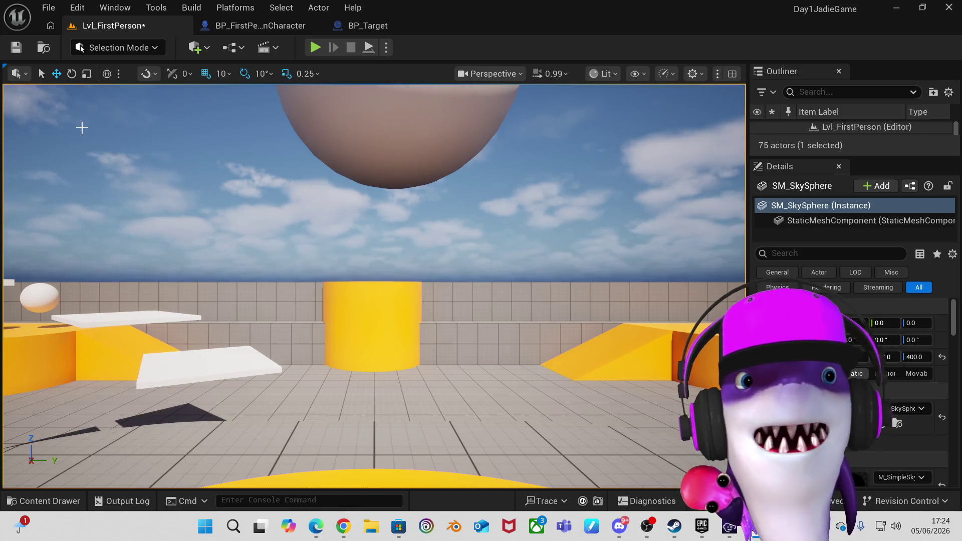
{"action": "left_click", "coordinate": [316, 48]}
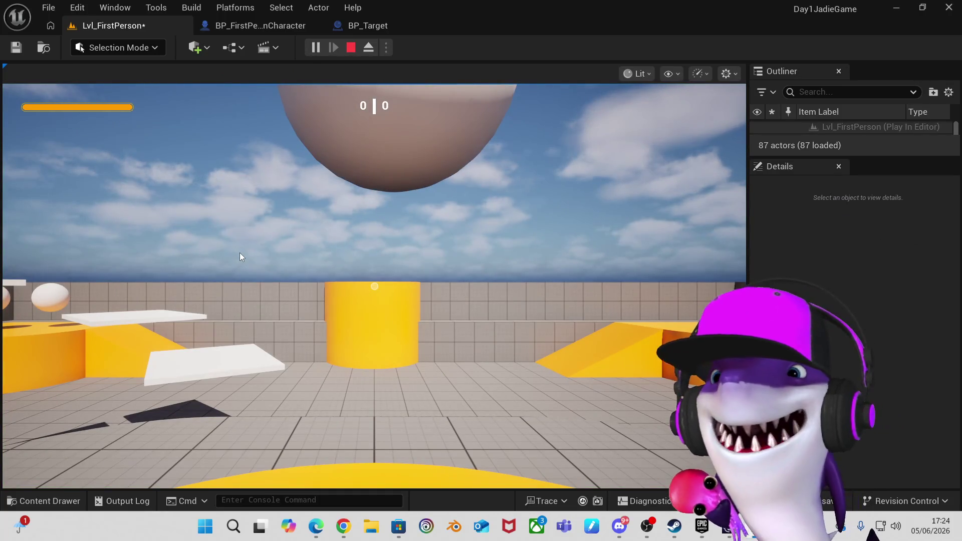
{"action": "left_click", "coordinate": [351, 49]}
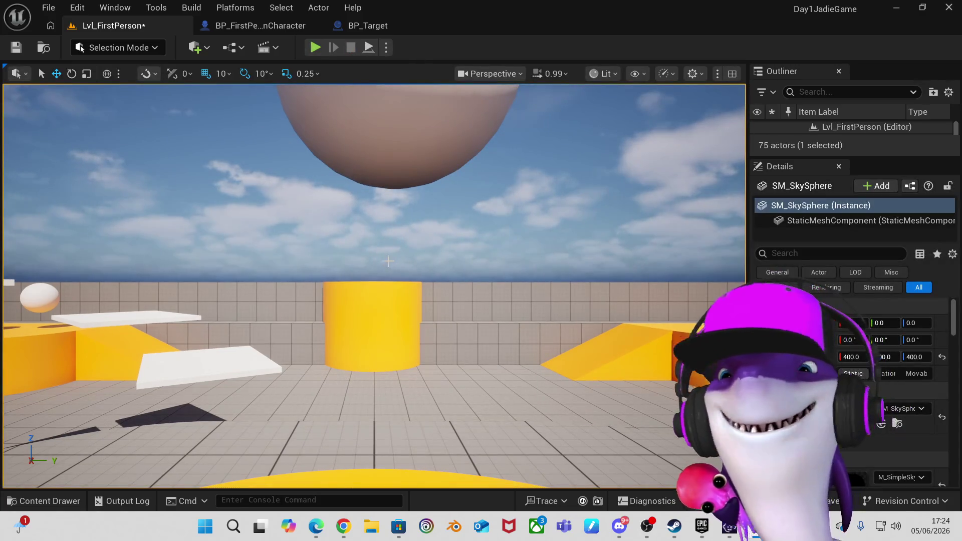